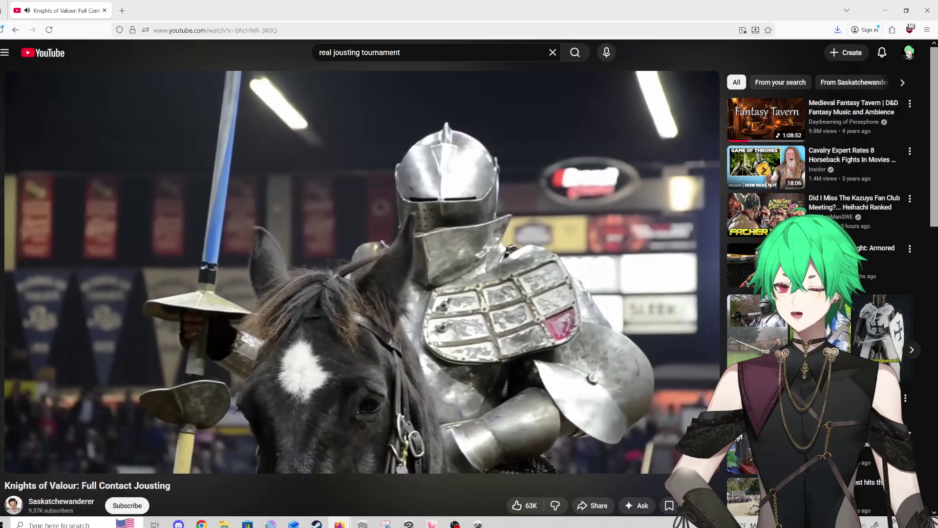
# Pause the jousting video, look over the playback speed options, and mute the sound
pyautogui.moveTo(140, 427)
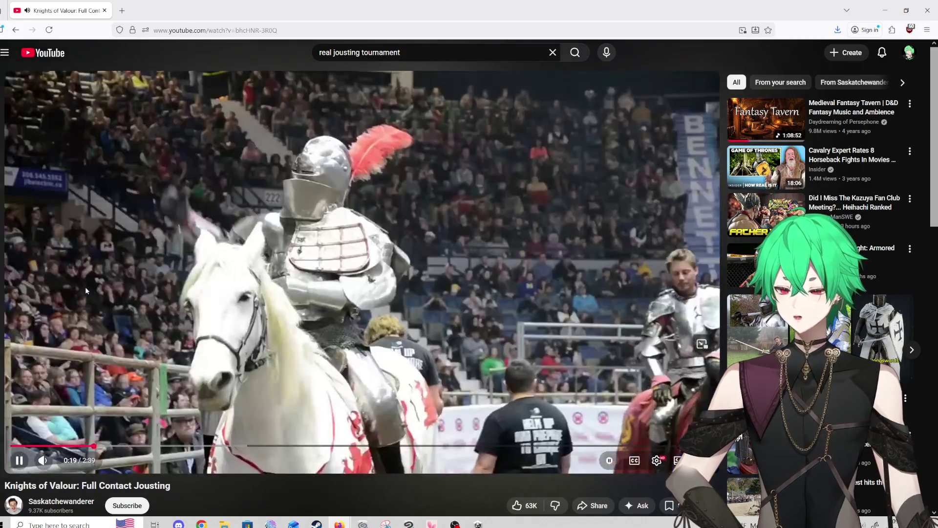
pyautogui.click(85, 287)
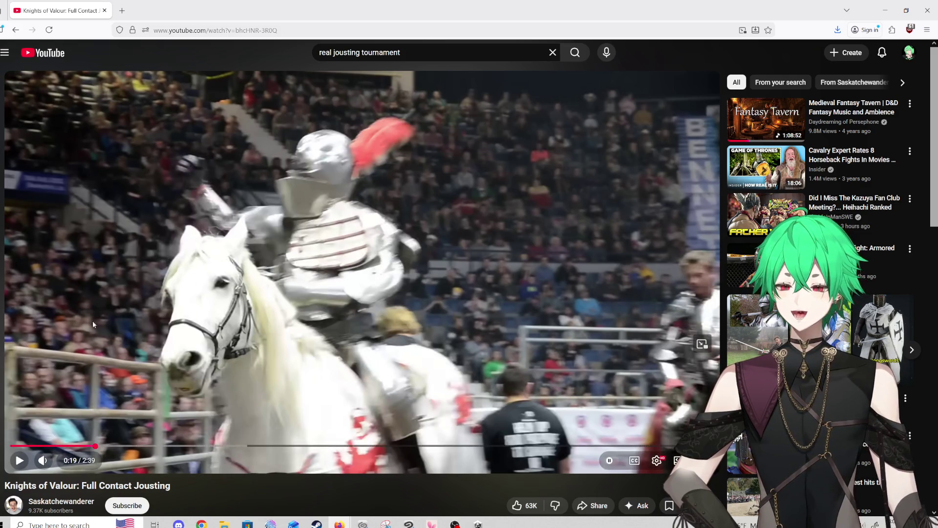
pyautogui.click(75, 438)
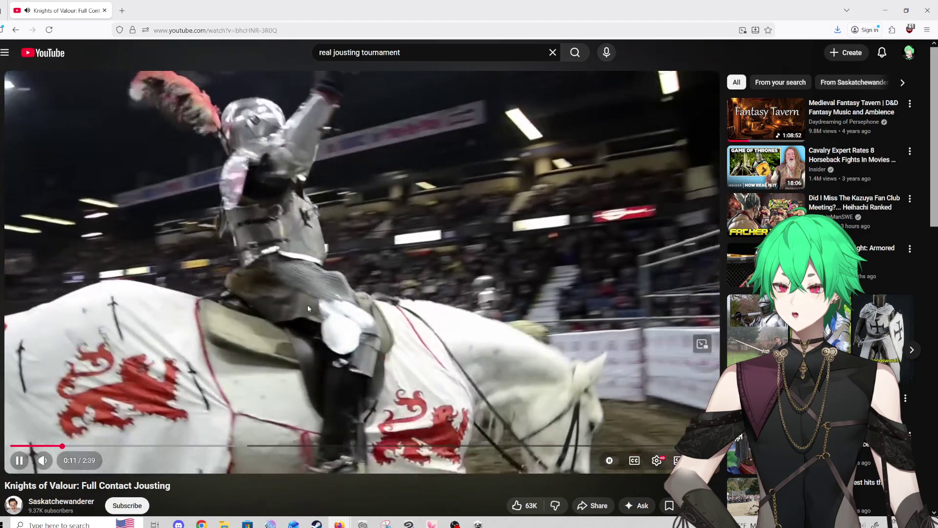
pyautogui.click(308, 309)
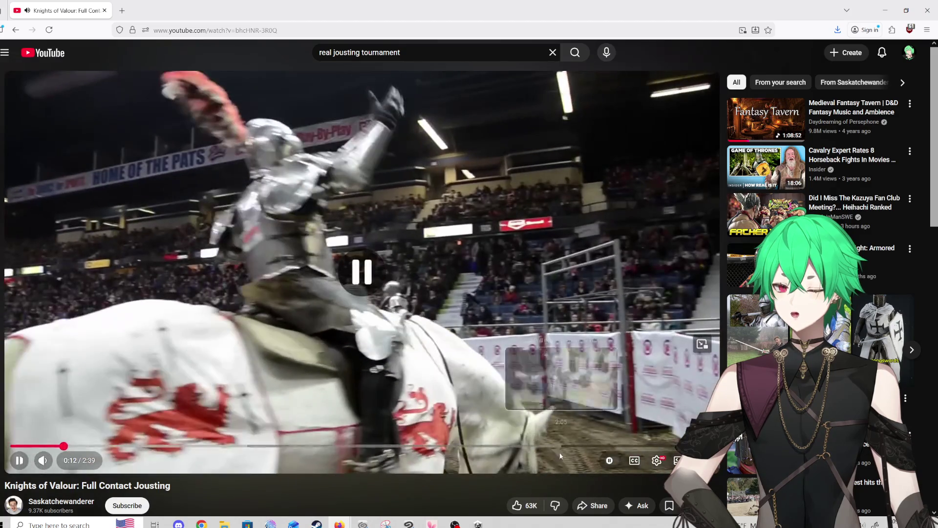
pyautogui.click(657, 460)
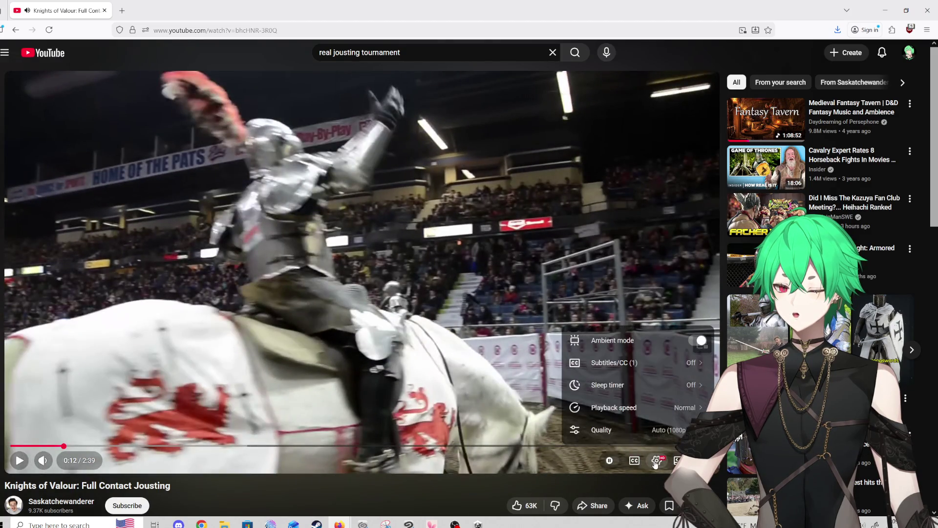
pyautogui.click(631, 413)
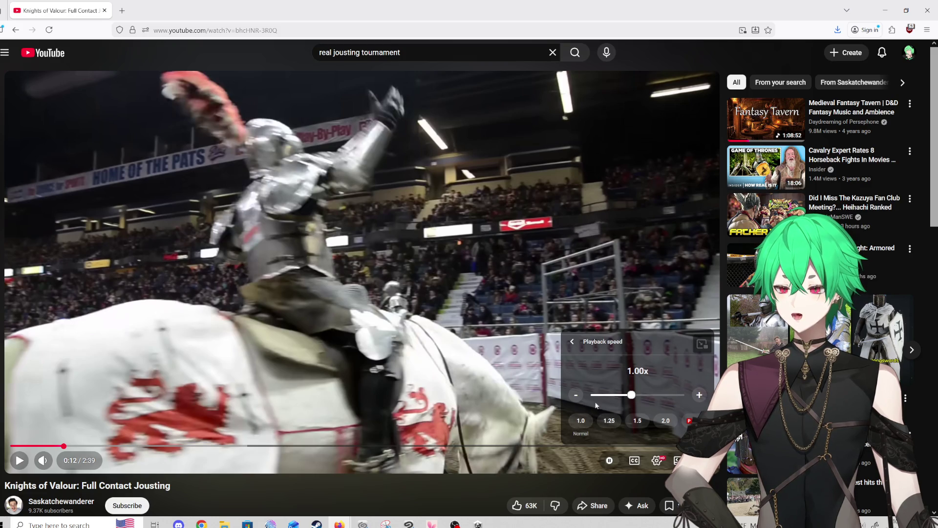
pyautogui.click(300, 285)
pyautogui.click(100, 435)
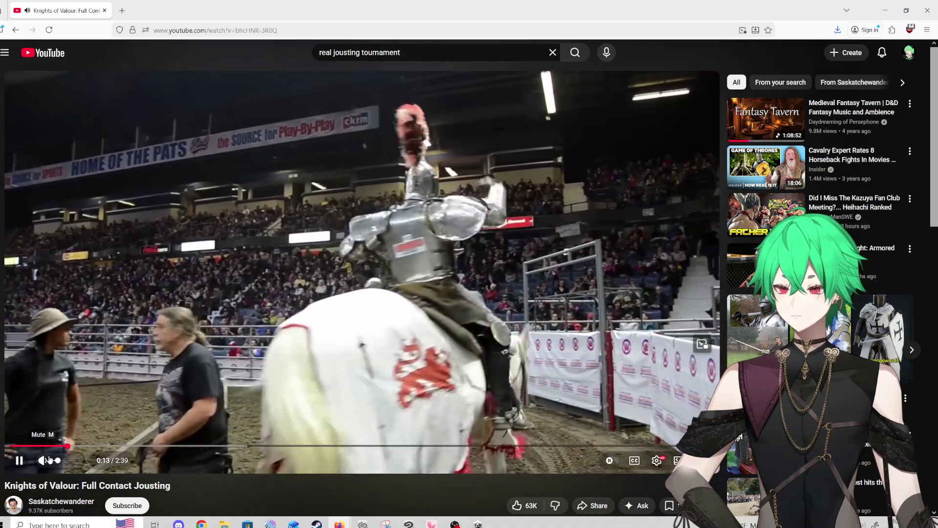
pyautogui.click(43, 460)
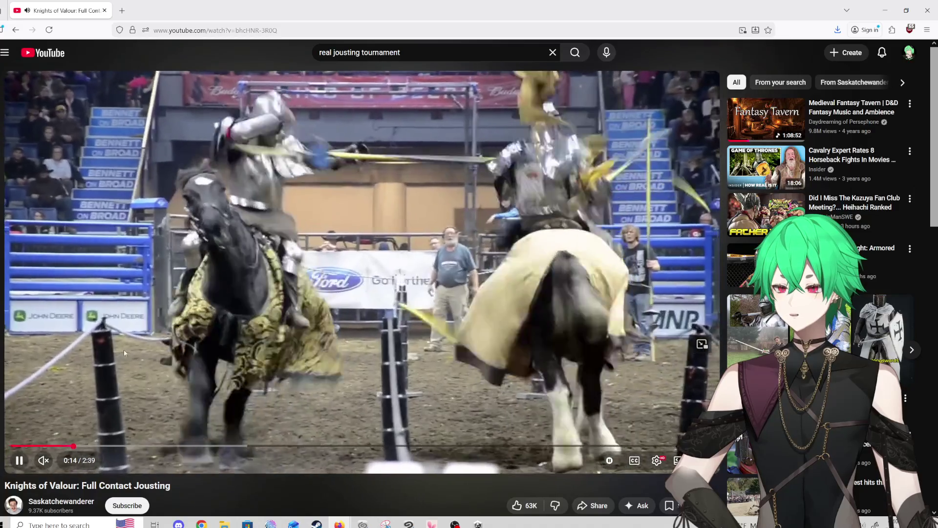
# Scrub the video forward to the arena charge near 0:44 and leave it paused there
pyautogui.click(124, 350)
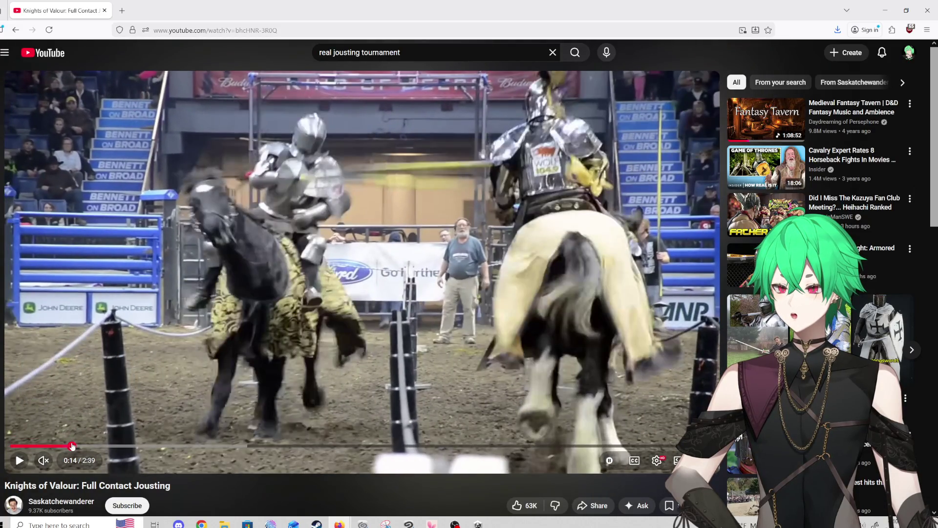
pyautogui.moveTo(72, 446); pyautogui.dragTo(70, 446)
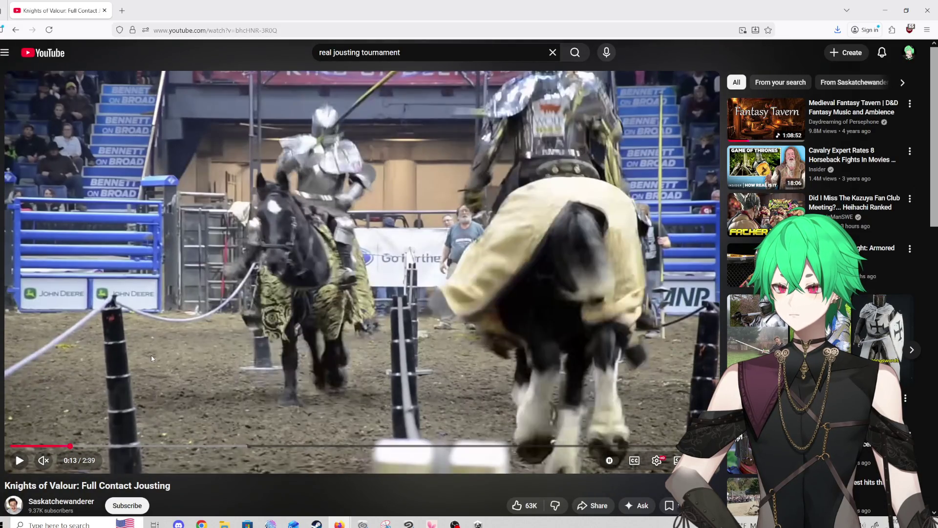
pyautogui.click(151, 355)
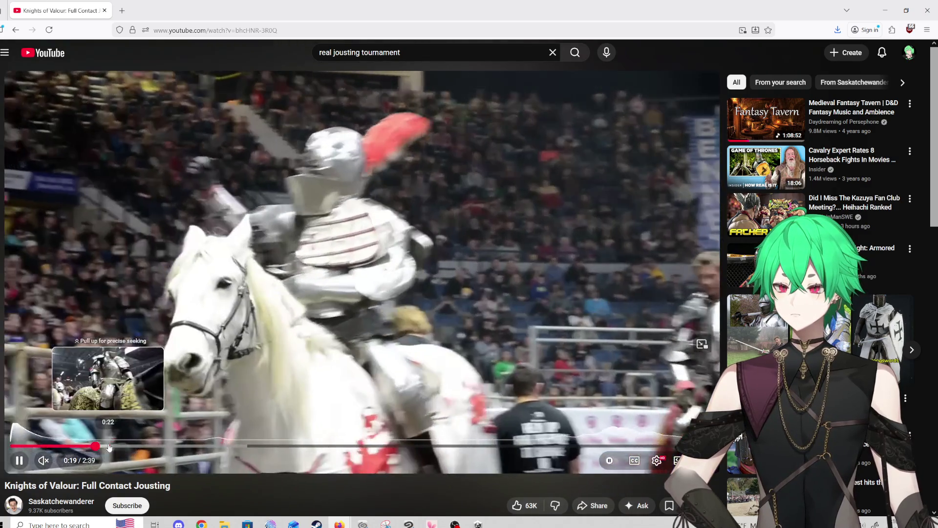
pyautogui.click(117, 446)
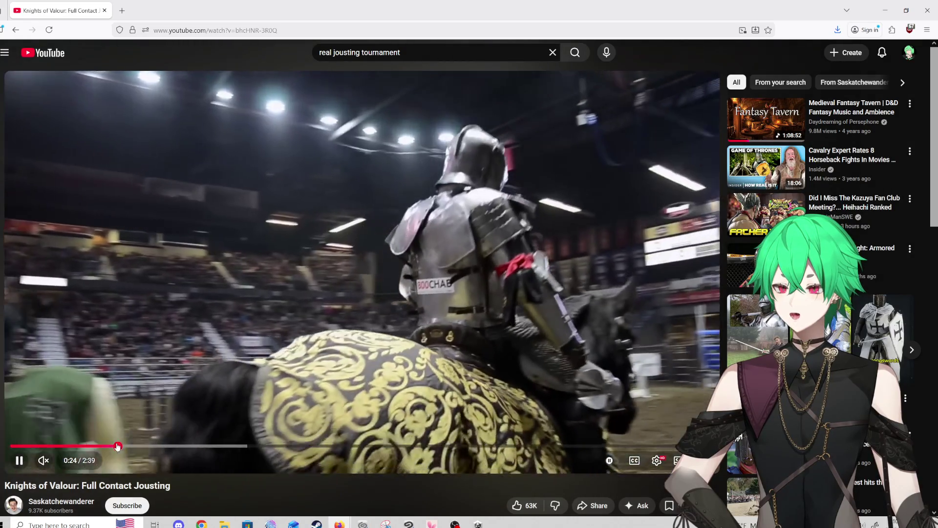
pyautogui.click(137, 446)
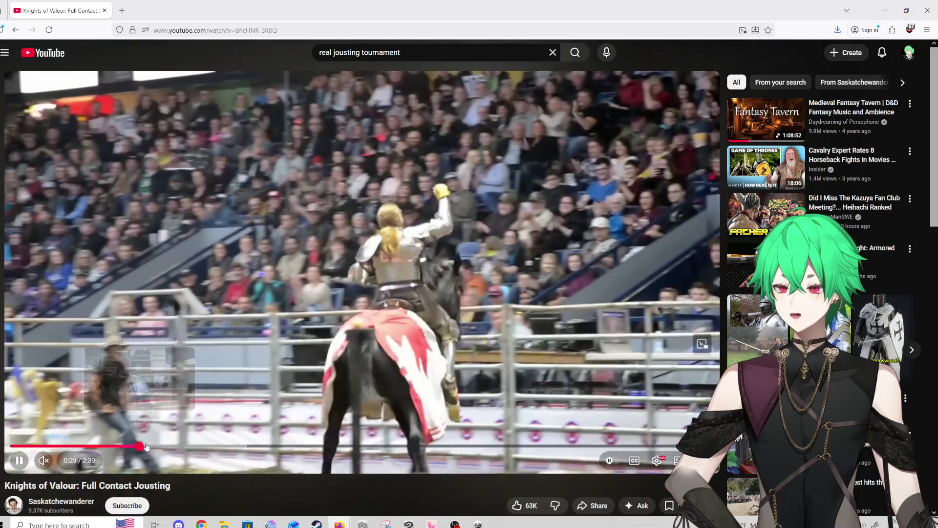
pyautogui.click(149, 446)
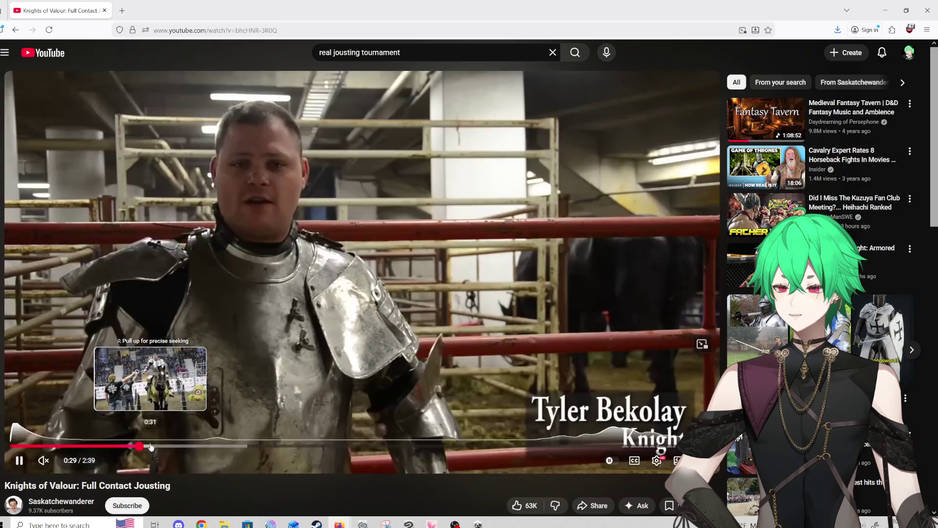
pyautogui.click(189, 447)
pyautogui.click(208, 446)
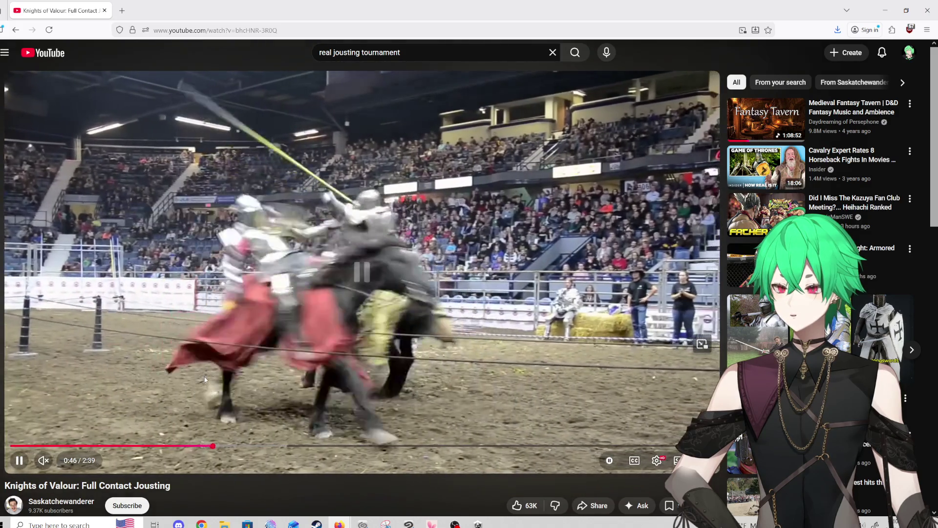
pyautogui.click(203, 388)
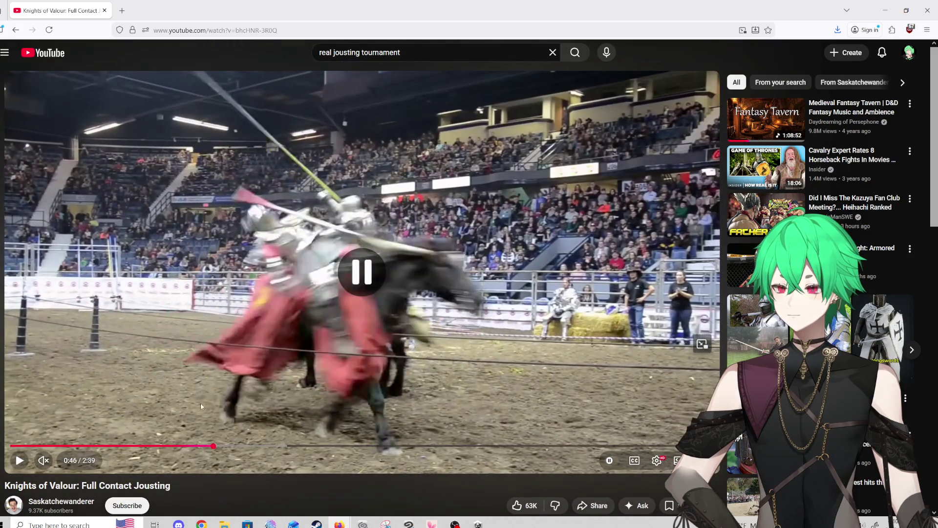
pyautogui.click(207, 446)
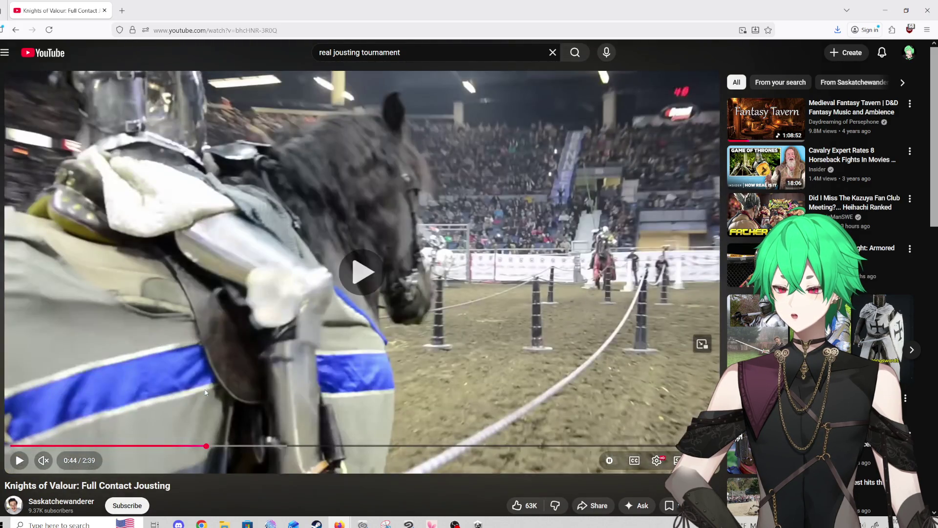
pyautogui.click(324, 400)
pyautogui.click(321, 396)
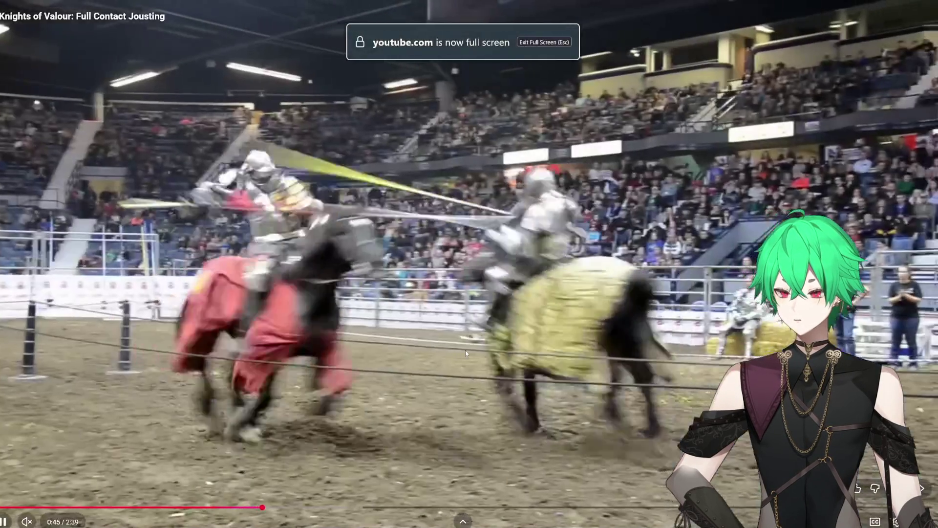
# Replay the lance impact around 0:41–0:49, pausing repeatedly to study the charge
pyautogui.click(404, 392)
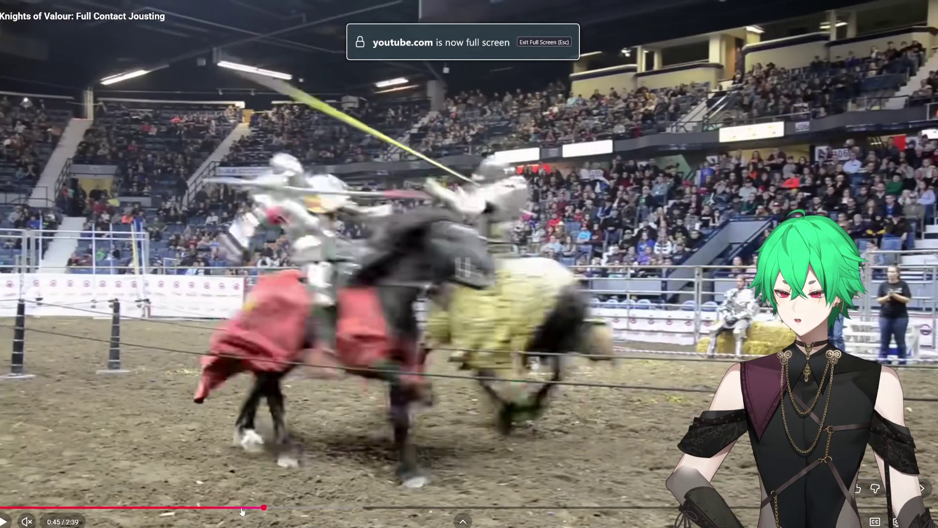
pyautogui.moveTo(261, 510); pyautogui.dragTo(260, 510)
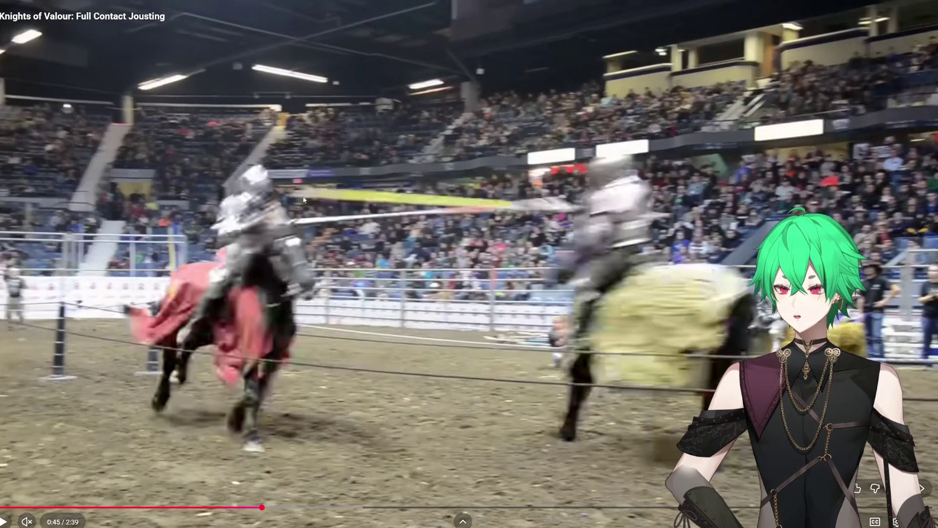
pyautogui.click(407, 295)
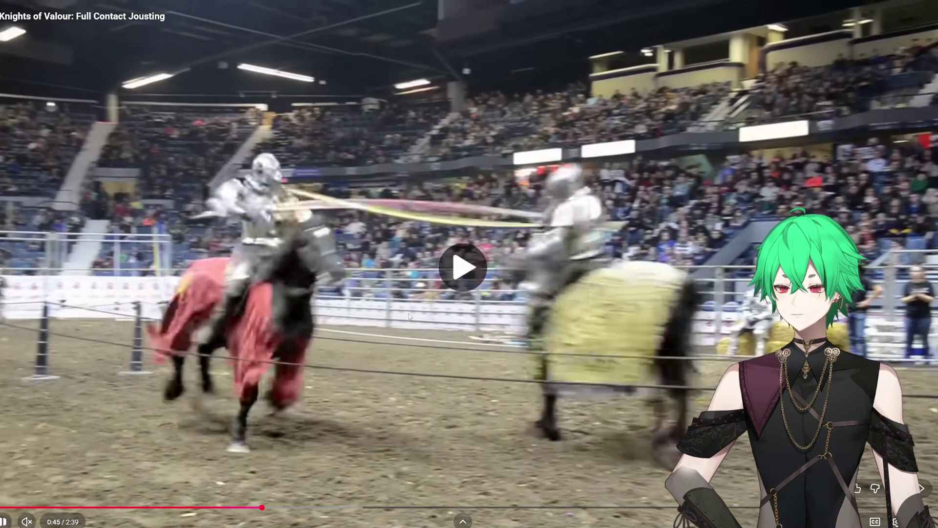
pyautogui.click(400, 308)
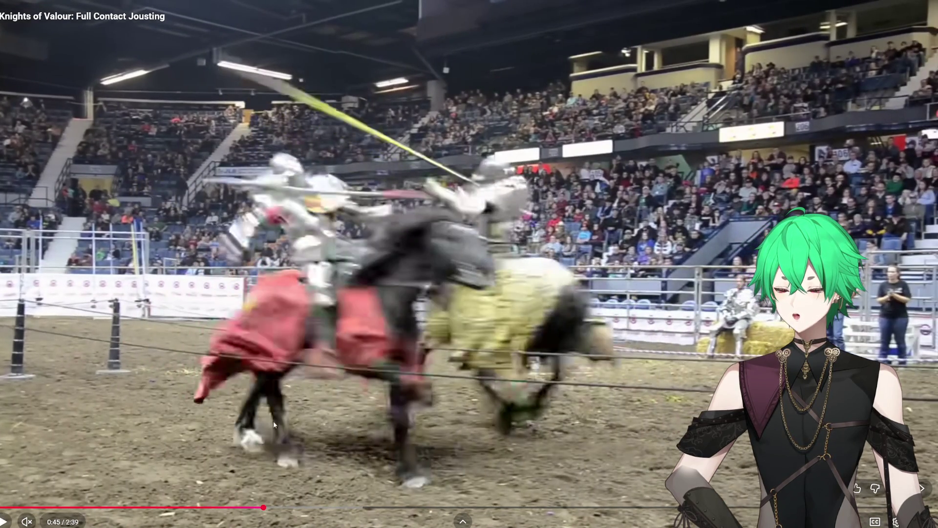
pyautogui.click(234, 509)
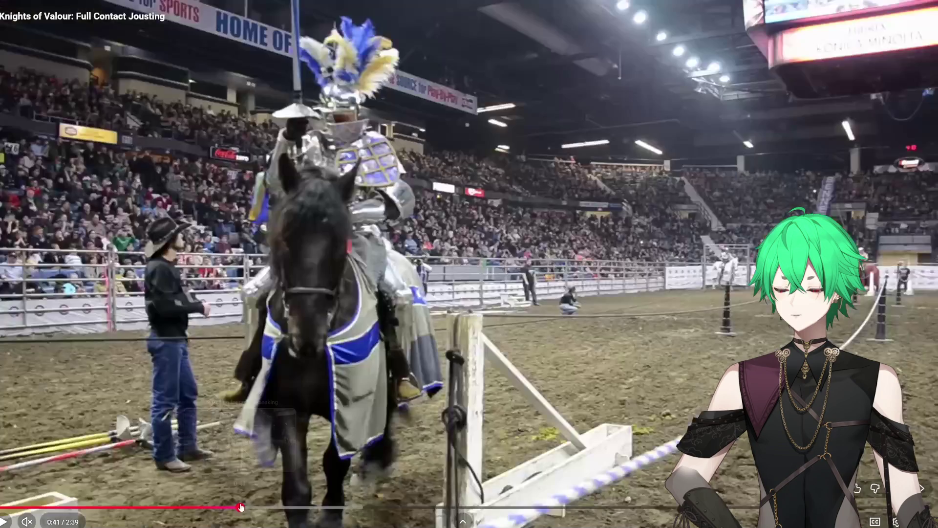
pyautogui.click(433, 371)
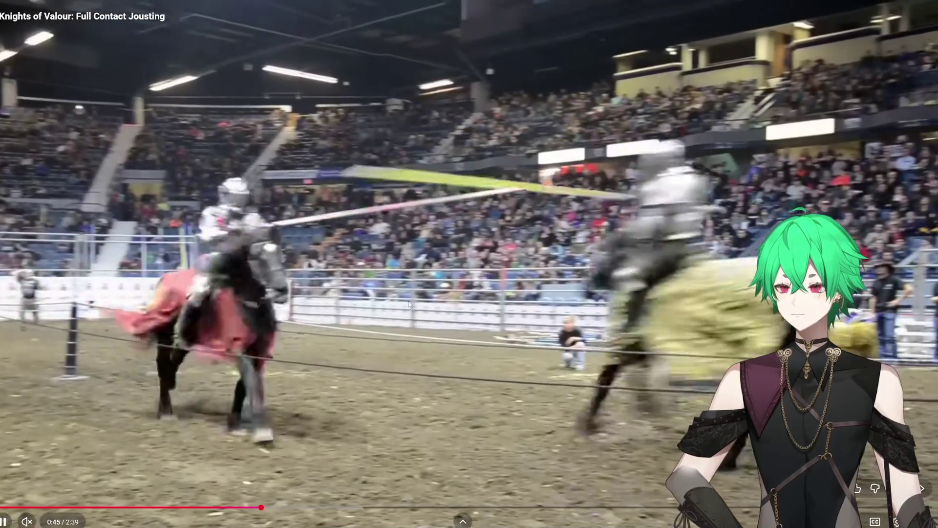
pyautogui.click(409, 304)
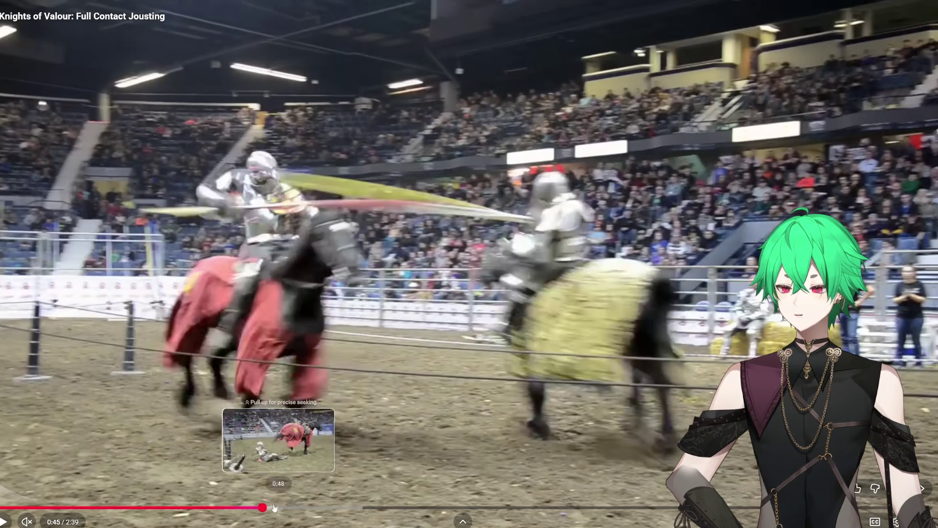
pyautogui.click(254, 507)
pyautogui.click(489, 357)
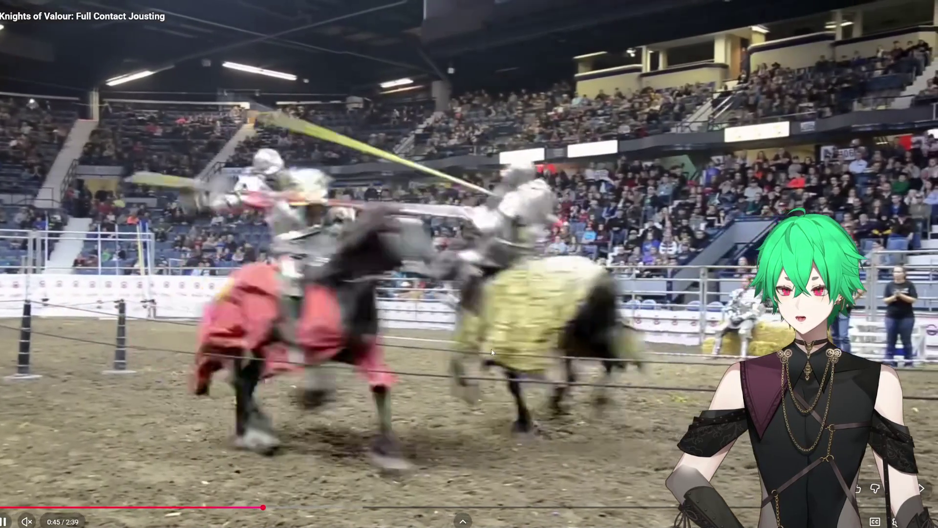
pyautogui.click(492, 352)
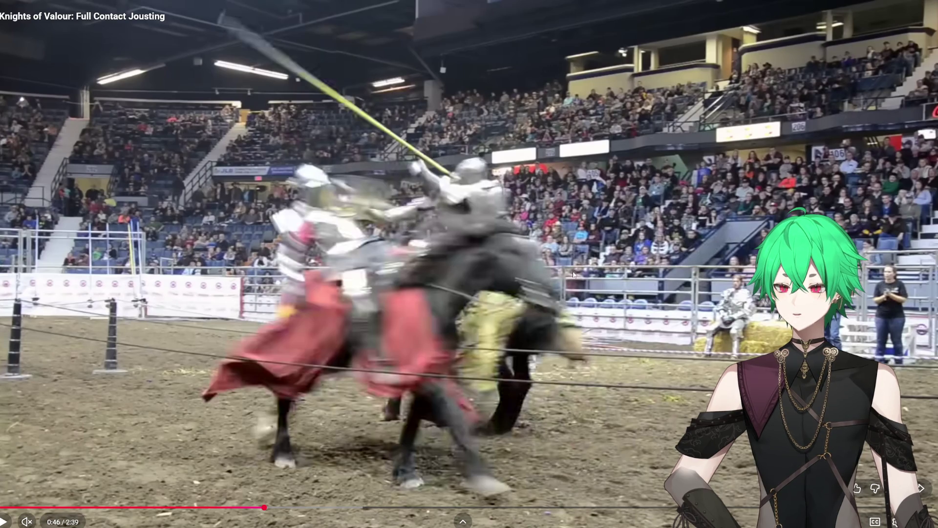
pyautogui.click(519, 300)
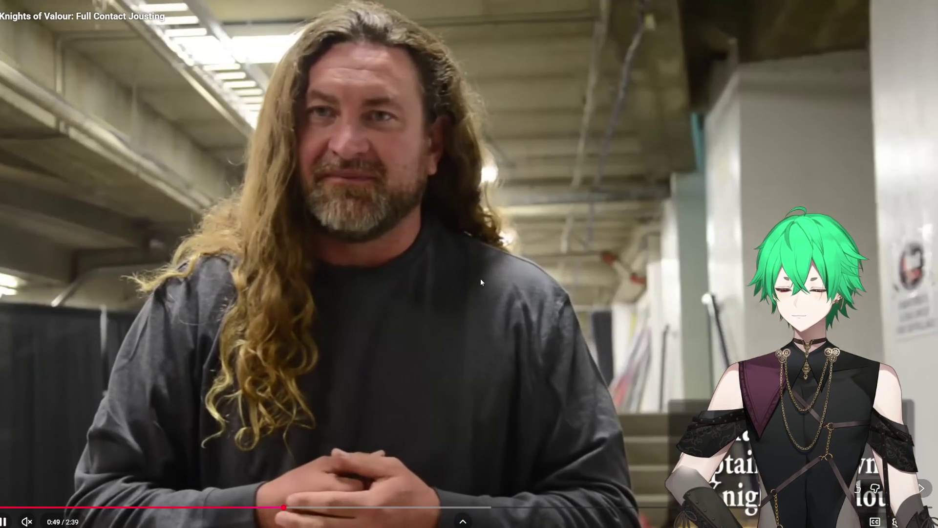
pyautogui.click(530, 275)
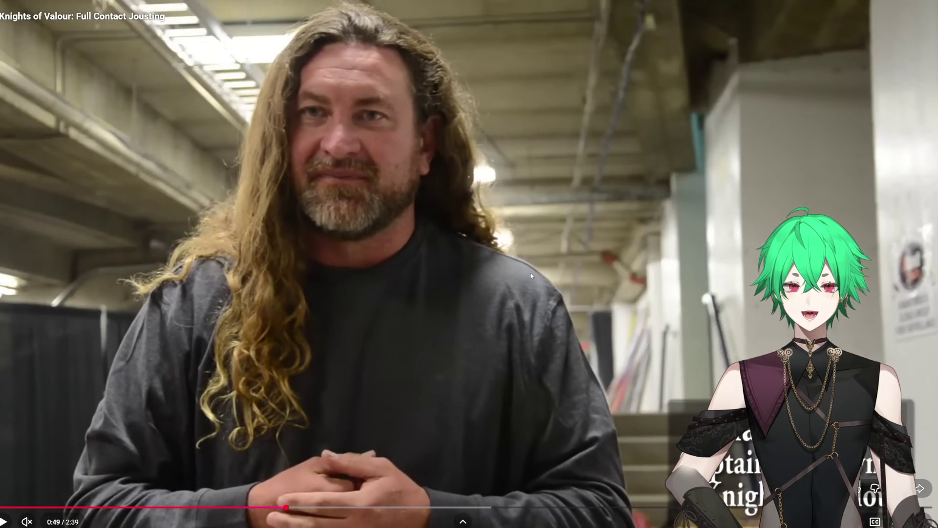
pyautogui.click(529, 272)
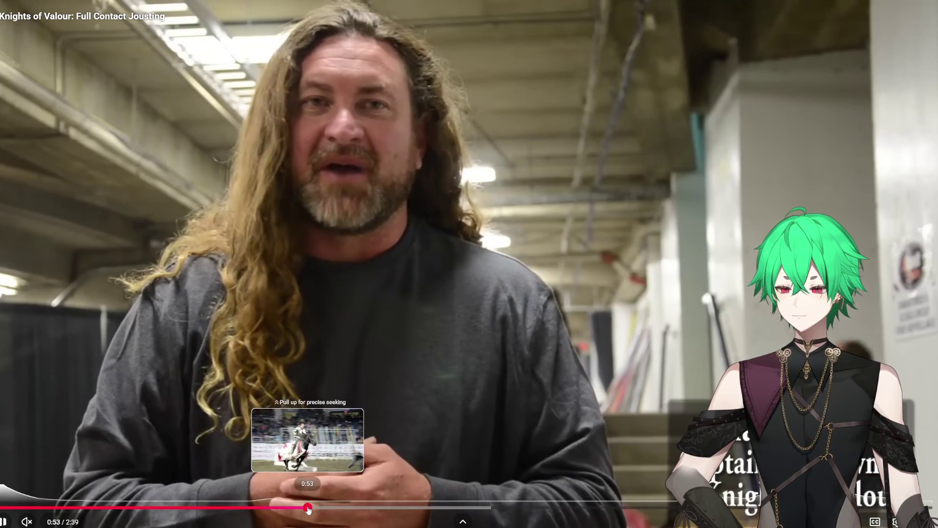
# Skip ahead to the armour-fitting scene, pause at 1:51, and exit fullscreen
pyautogui.click(308, 508)
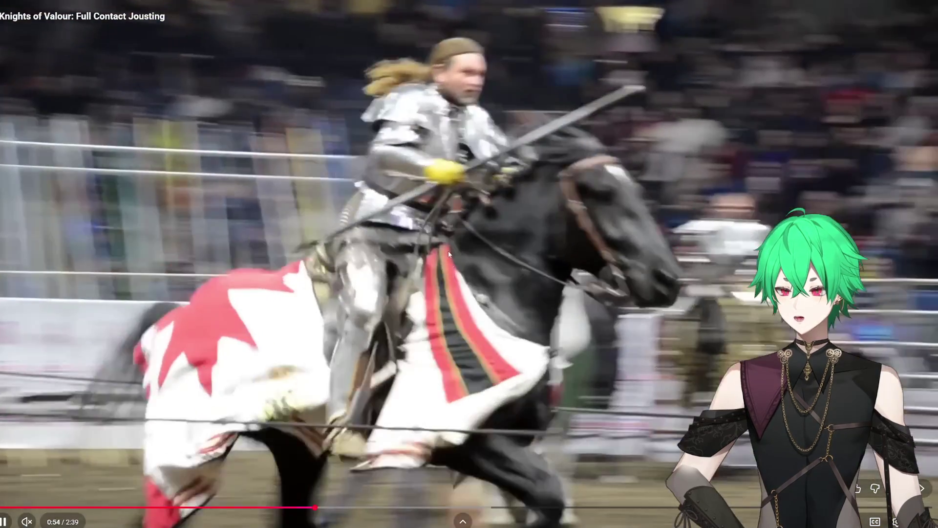
pyautogui.click(453, 273)
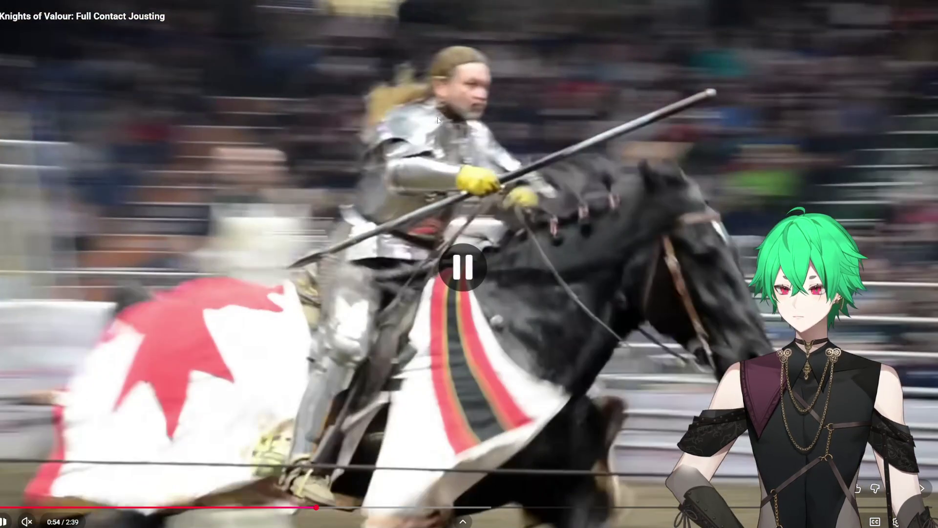
pyautogui.click(412, 376)
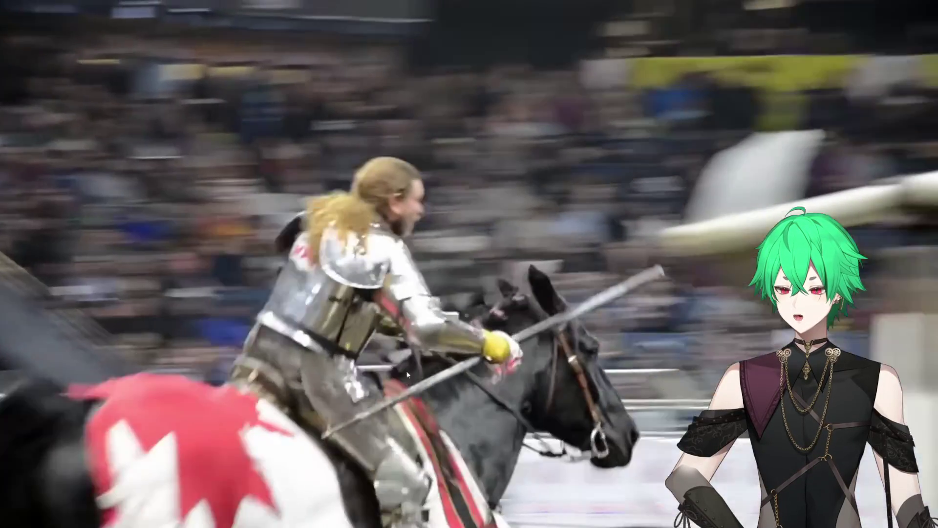
pyautogui.moveTo(348, 508)
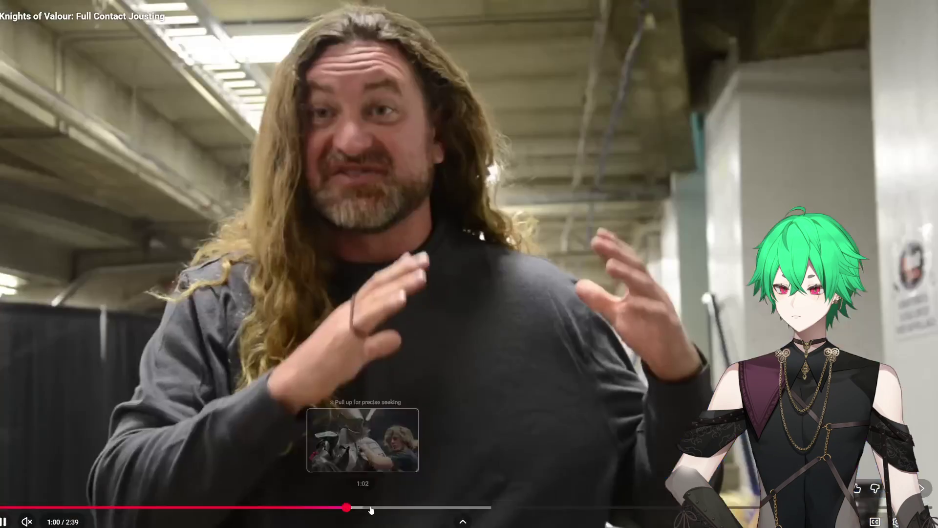
pyautogui.click(372, 508)
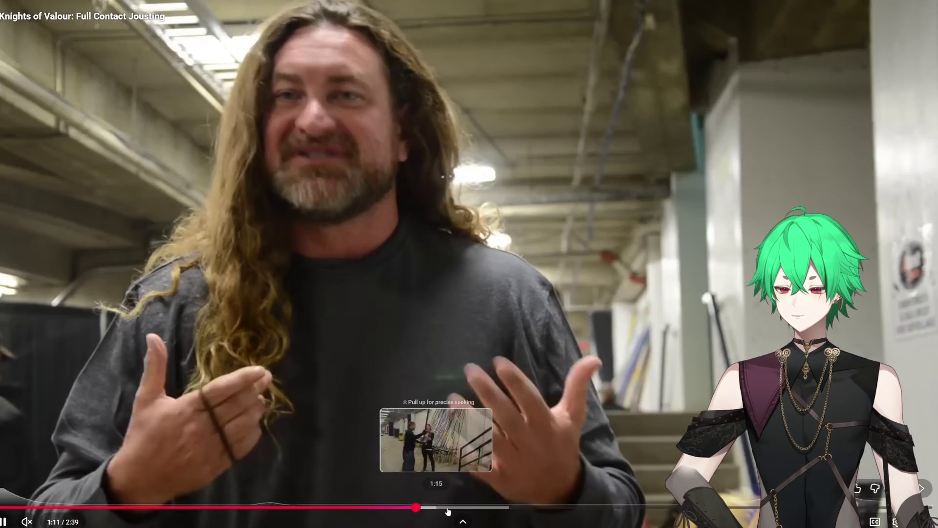
pyautogui.click(489, 508)
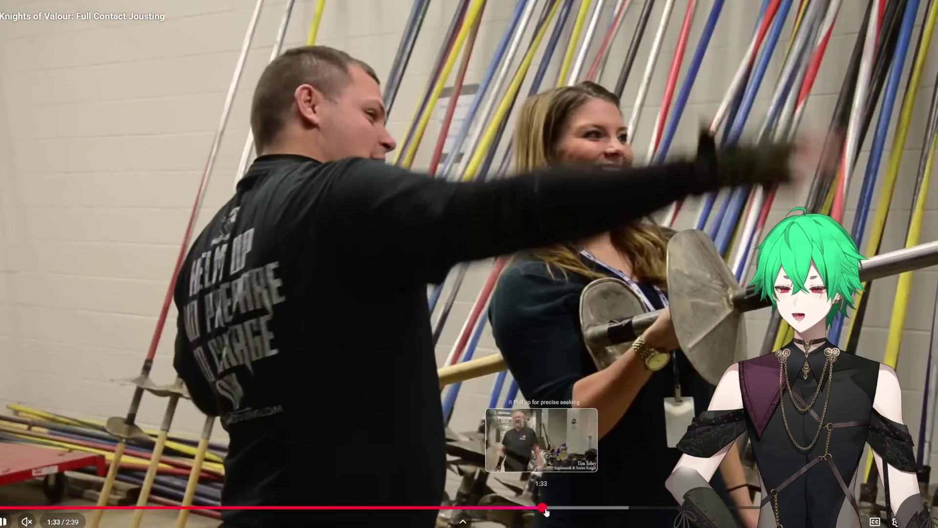
pyautogui.click(543, 508)
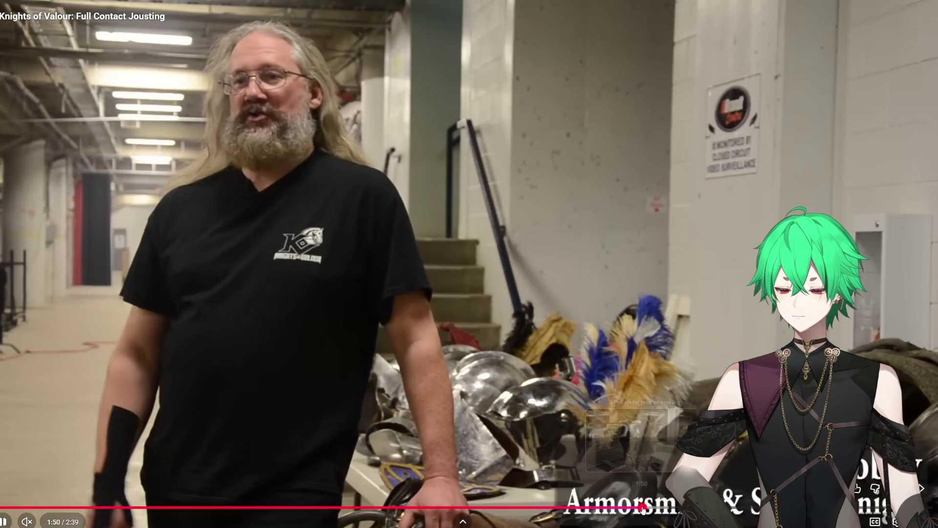
pyautogui.click(645, 508)
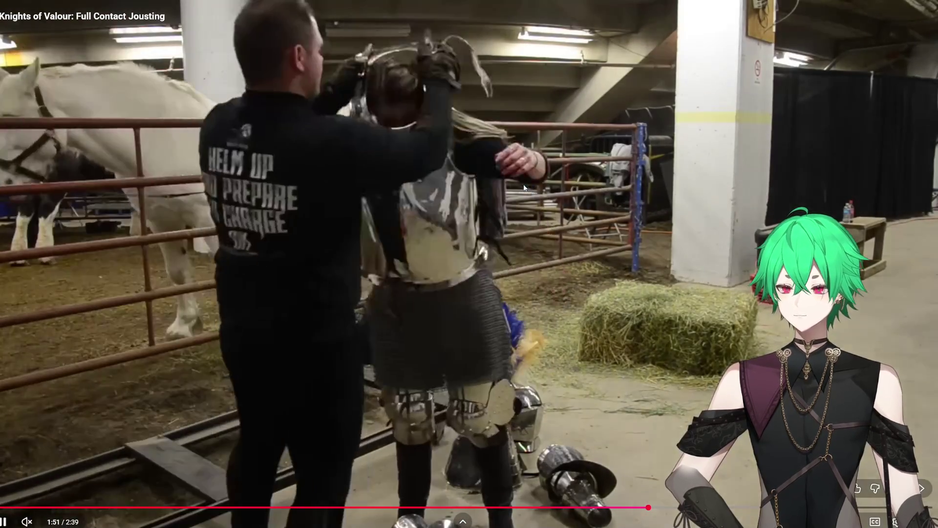
pyautogui.click(524, 188)
pyautogui.click(524, 187)
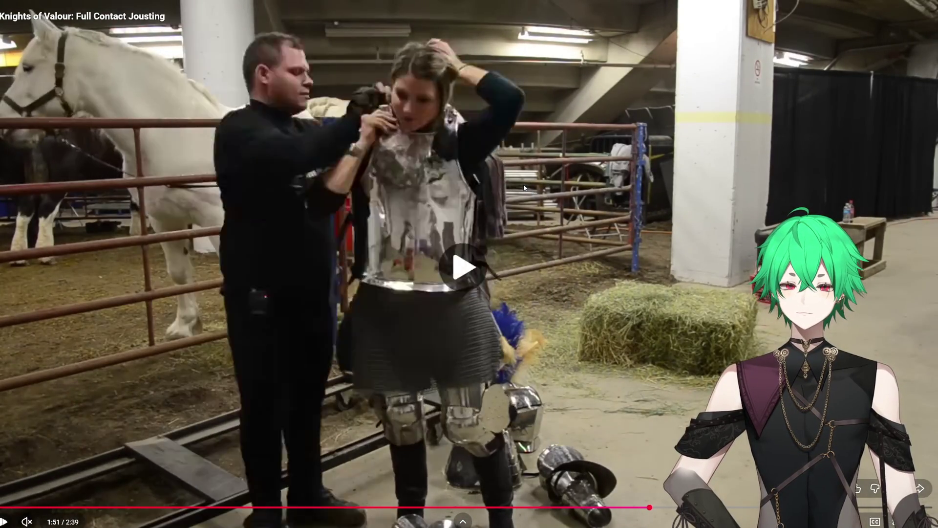
pyautogui.click(524, 187)
pyautogui.press('Escape')
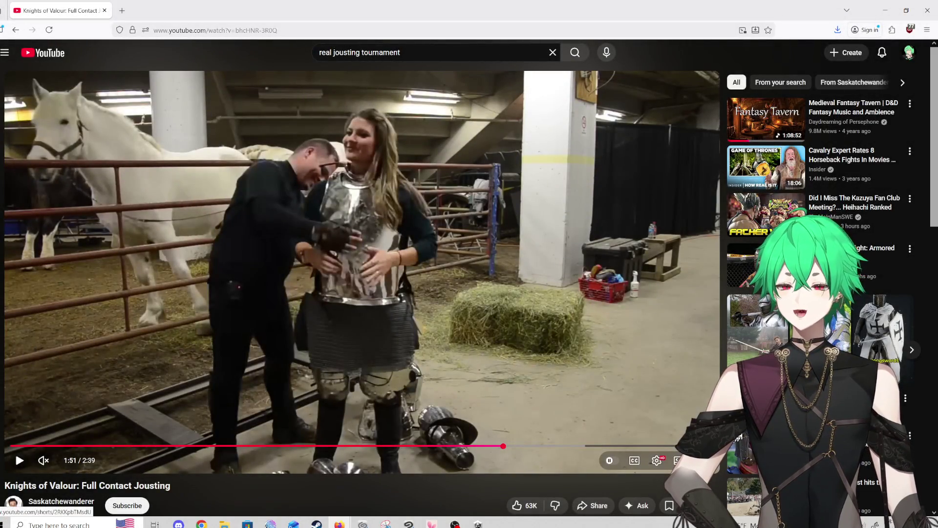
# Close the Firefox window to reveal the joustingGameBg horse canvas in Clip Studio Paint
pyautogui.click(930, 5)
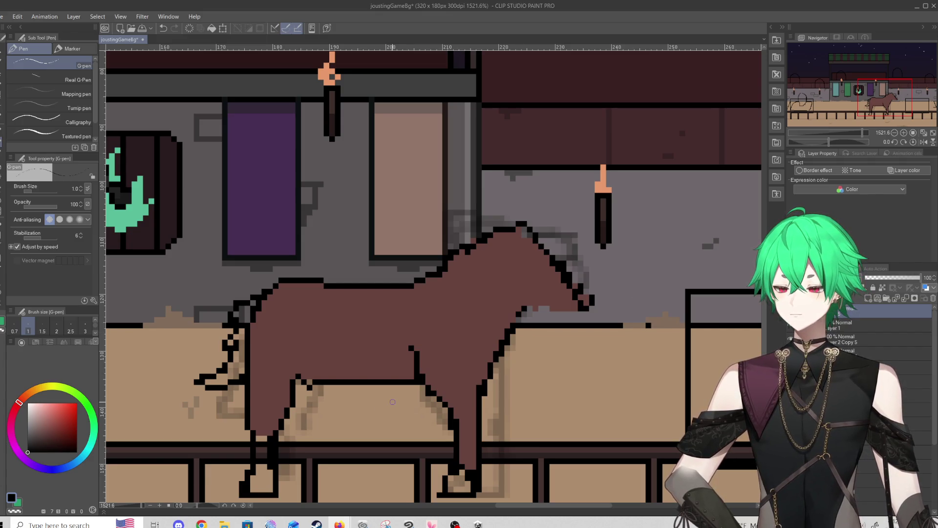
pyautogui.scroll(2, 392, 402)
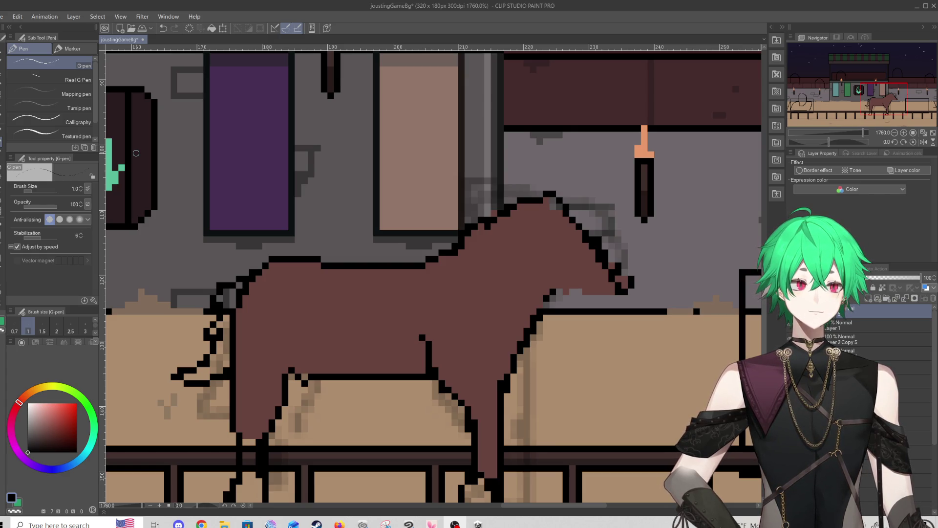
# Erase stray pixels around the horse's muzzle and head, adding a black muzzle outline pixel
pyautogui.scroll(-1, 477, 128)
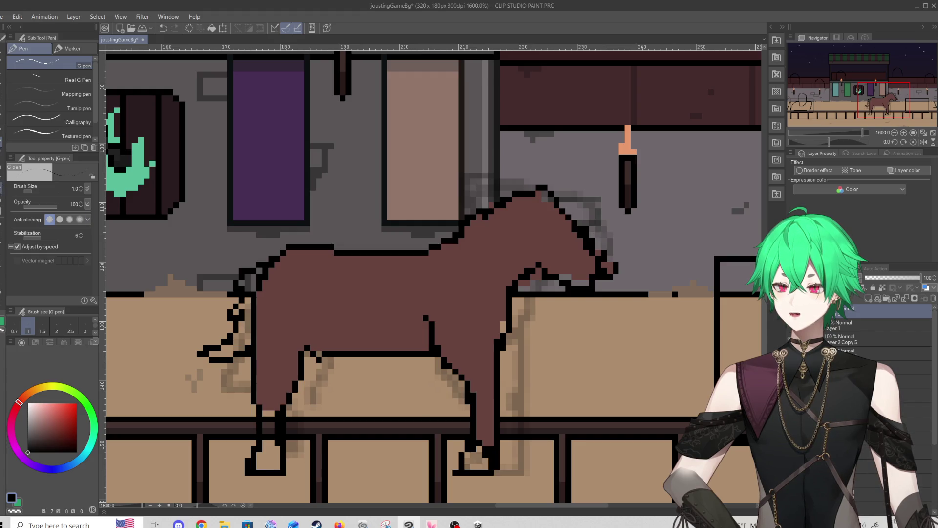
pyautogui.press('e')
pyautogui.click(611, 271)
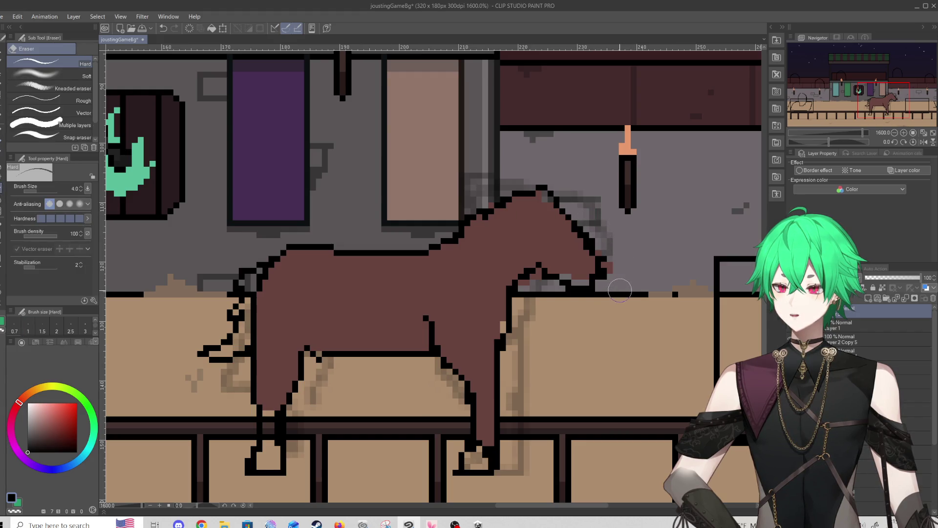
pyautogui.click(609, 275)
pyautogui.click(585, 217)
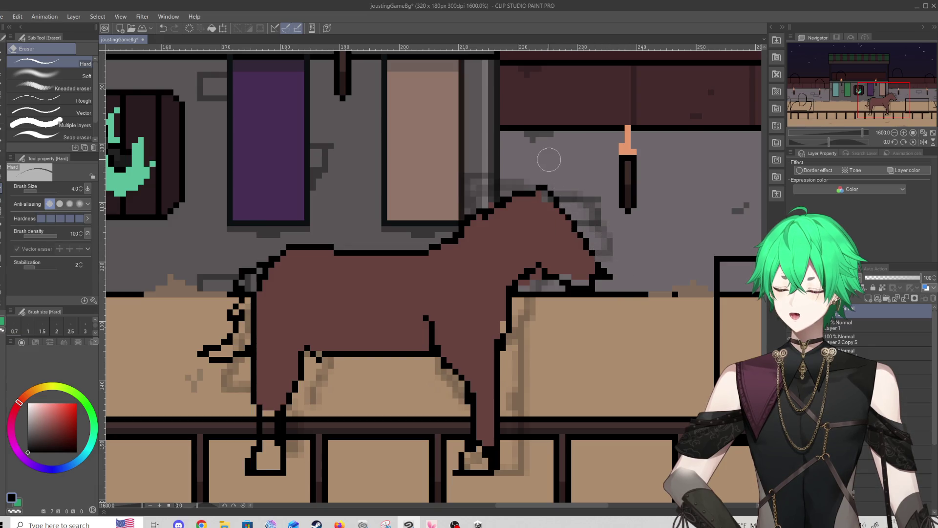
pyautogui.press('p')
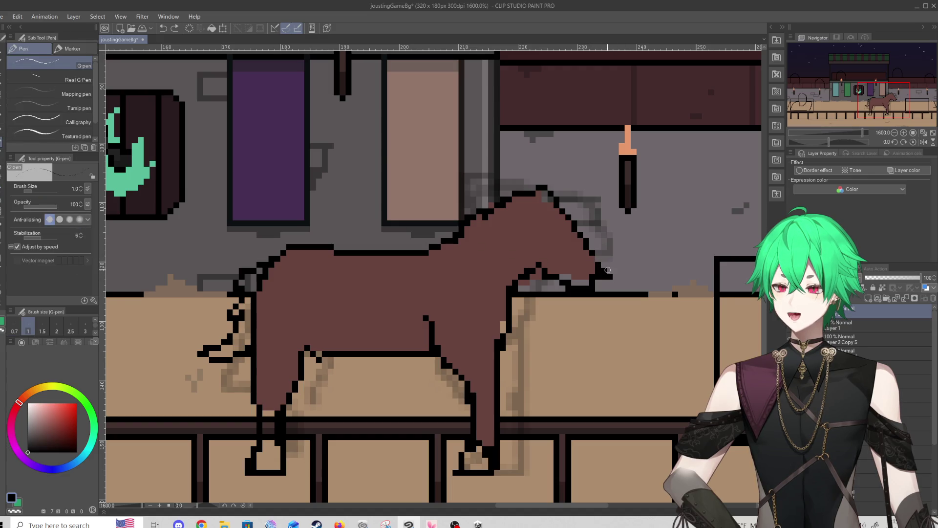
pyautogui.keyDown('alt'); pyautogui.click(545, 220); pyautogui.keyUp('alt')
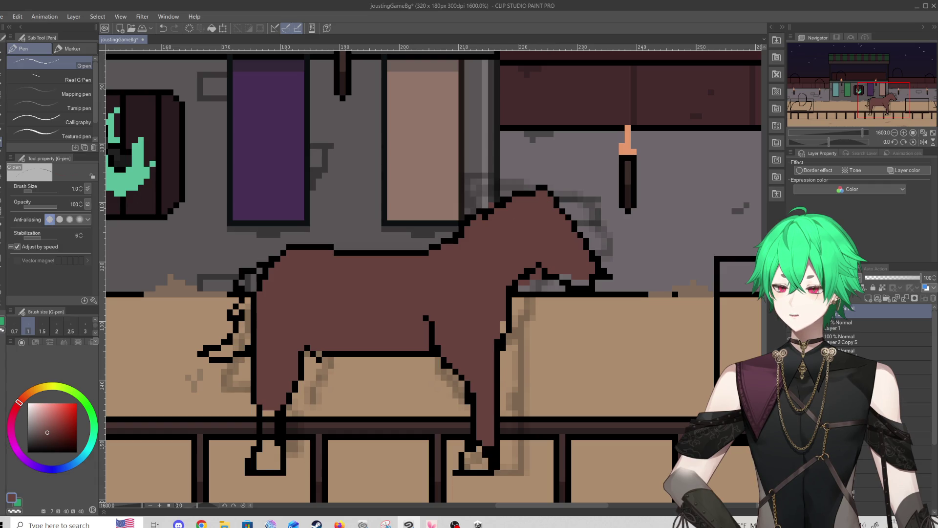
pyautogui.click(1, 190)
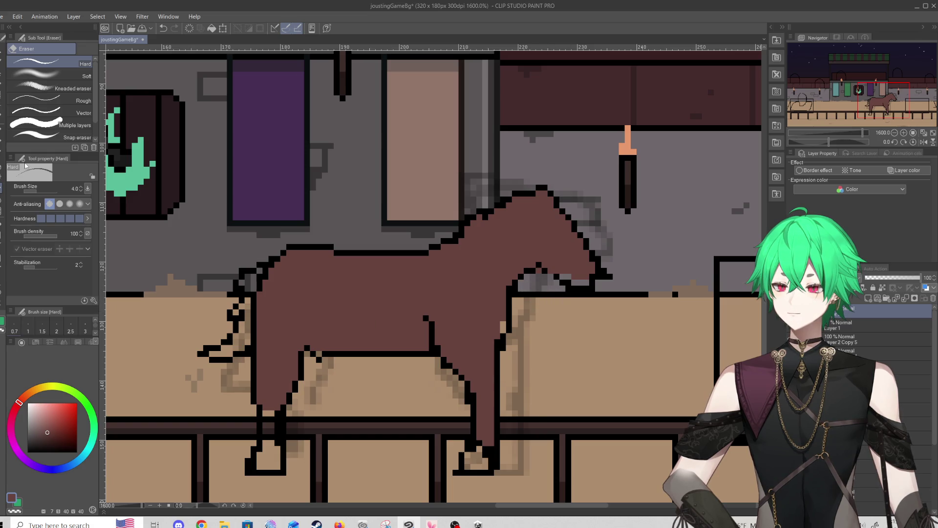
pyautogui.press('p')
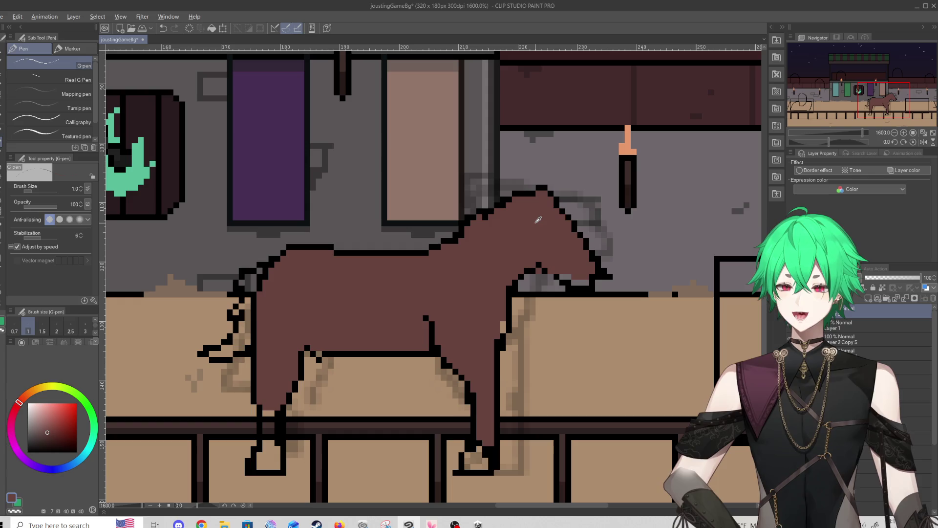
# Draw a black eye on the horse's head
pyautogui.keyDown('alt'); pyautogui.click(537, 200); pyautogui.keyUp('alt')
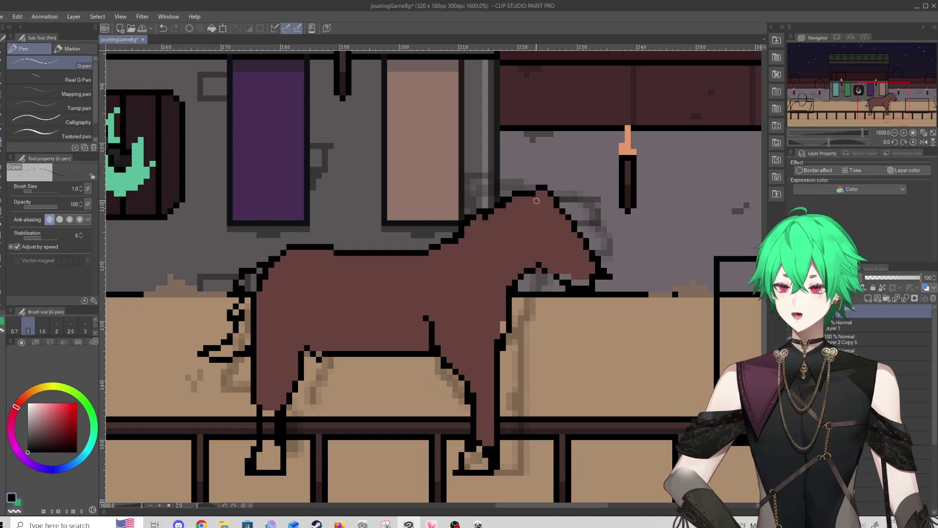
pyautogui.moveTo(547, 207); pyautogui.dragTo(546, 215)
pyautogui.hotkey('ctrl', 'z')
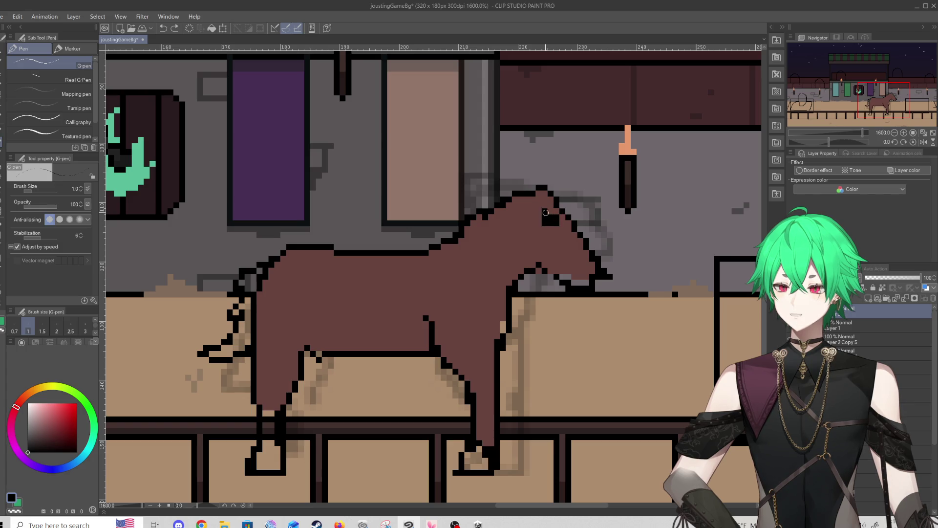
pyautogui.hotkey('ctrl', 'z')
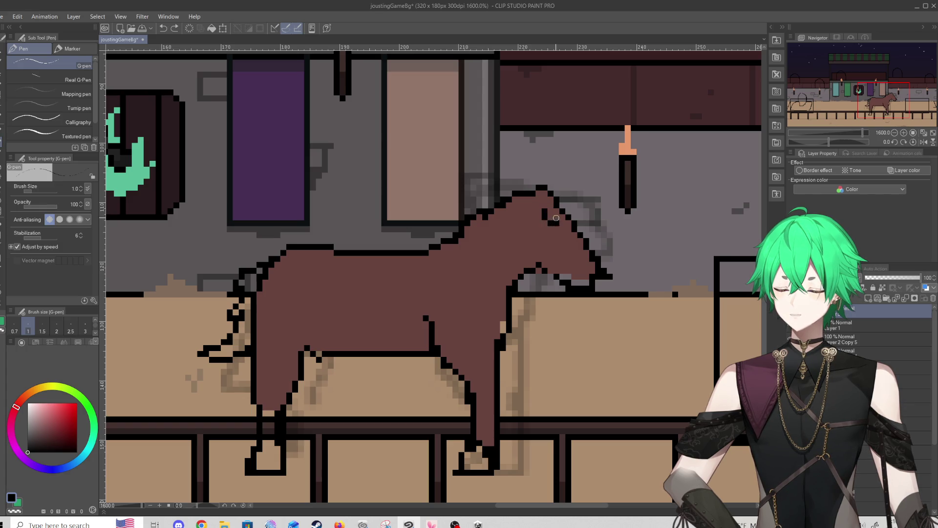
pyautogui.hotkey('ctrl', 'y')
# Outline the neck front in black, fill under the jaw with brown, and trim the jaw tip
pyautogui.keyDown('alt'); pyautogui.click(555, 224); pyautogui.keyUp('alt')
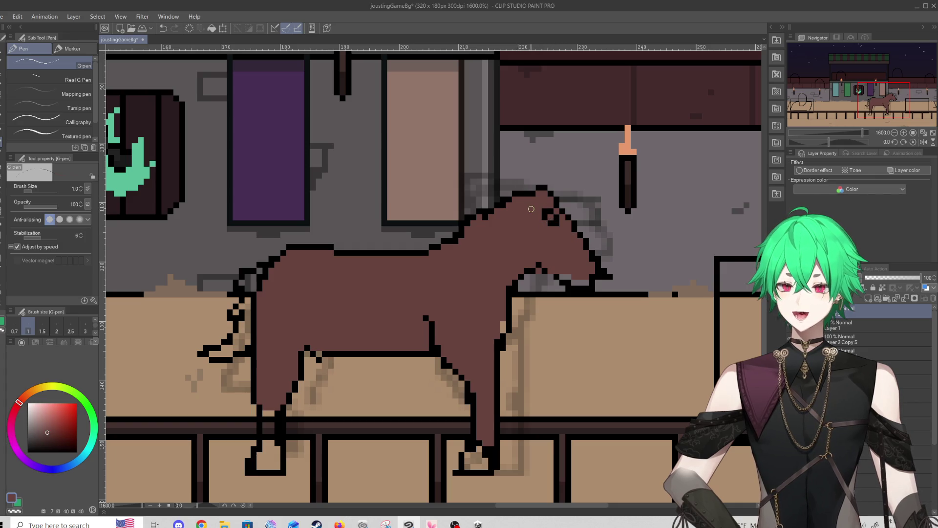
pyautogui.keyDown('alt'); pyautogui.click(570, 279); pyautogui.keyUp('alt')
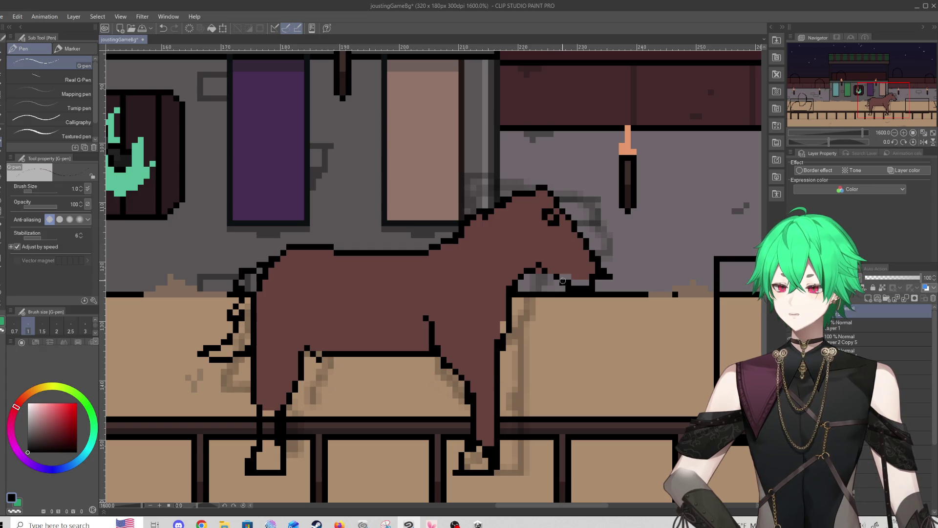
pyautogui.moveTo(558, 281); pyautogui.dragTo(583, 234)
pyautogui.keyDown('alt'); pyautogui.click(576, 281); pyautogui.keyUp('alt')
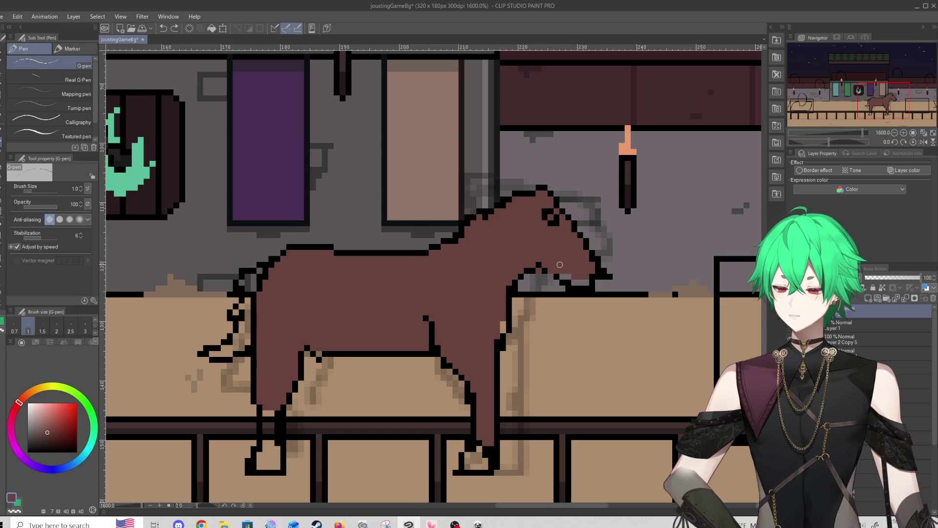
pyautogui.moveTo(575, 282); pyautogui.dragTo(581, 284)
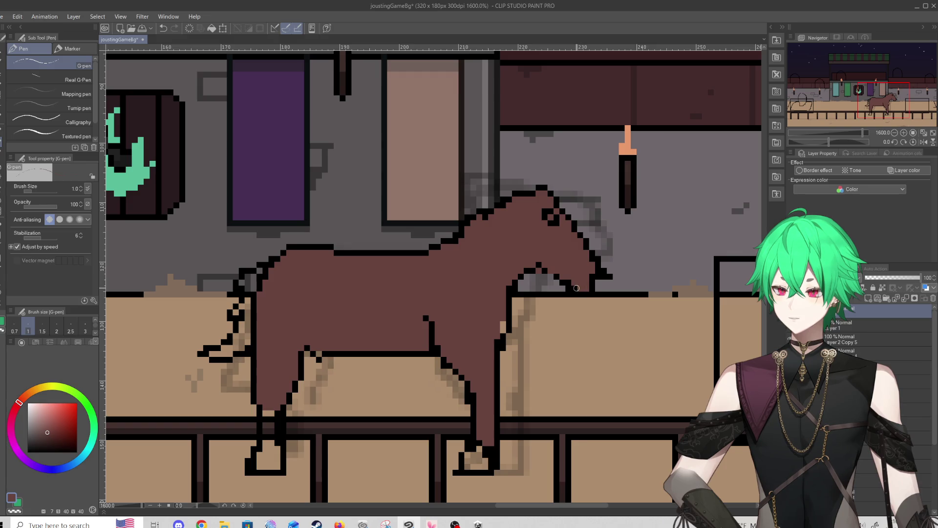
pyautogui.moveTo(576, 288); pyautogui.dragTo(583, 289)
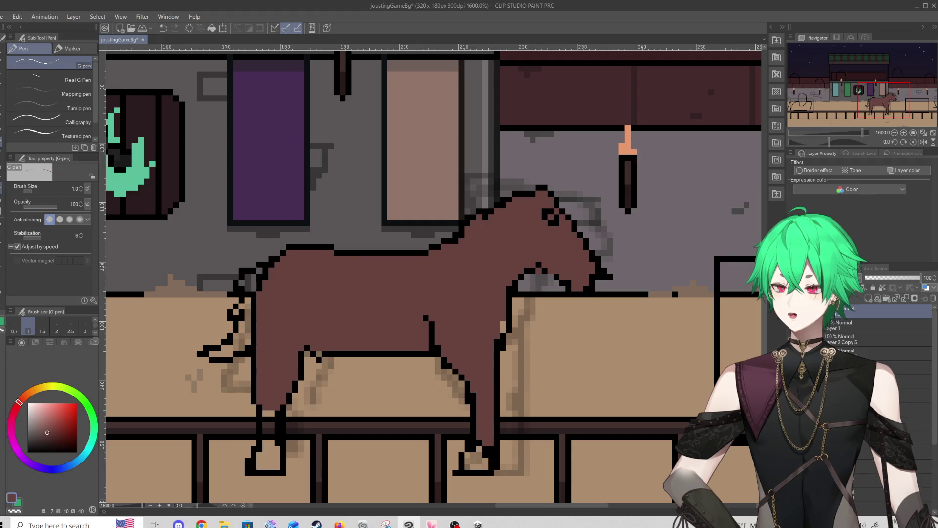
pyautogui.press('e')
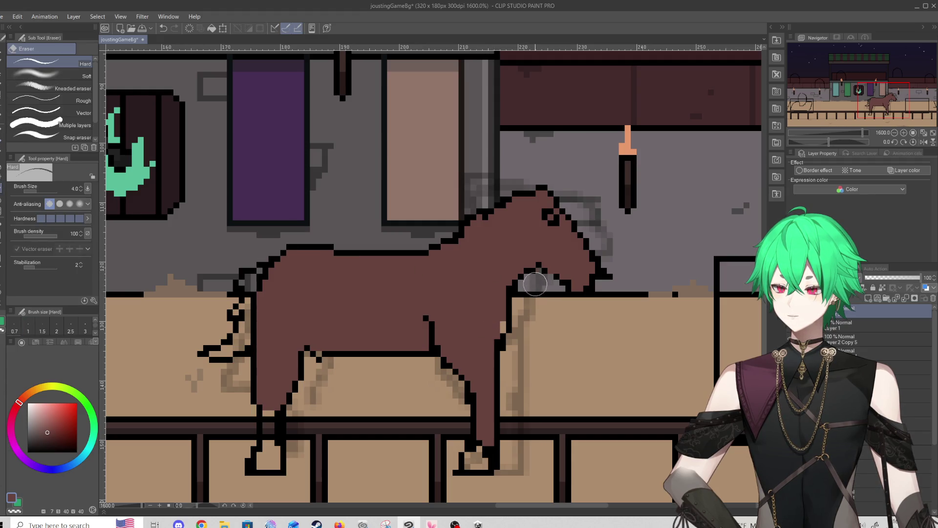
pyautogui.click(607, 273)
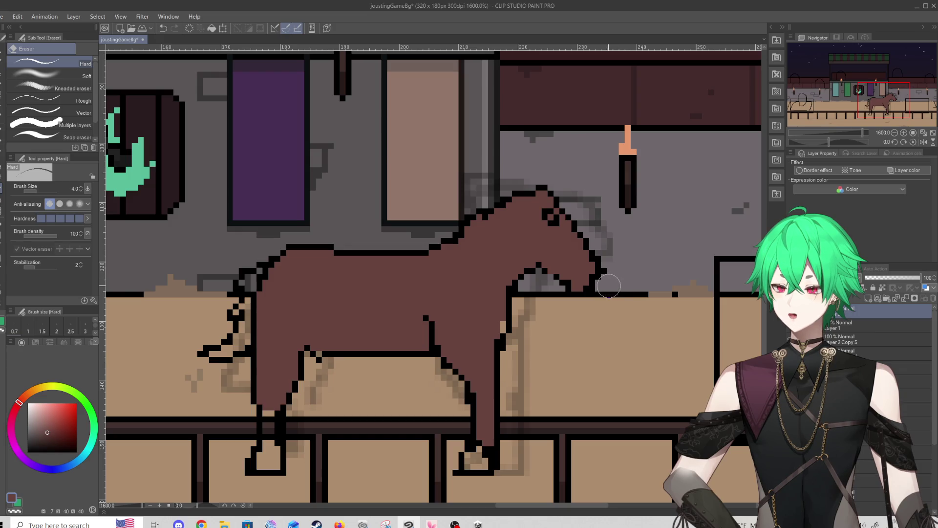
pyautogui.press('p')
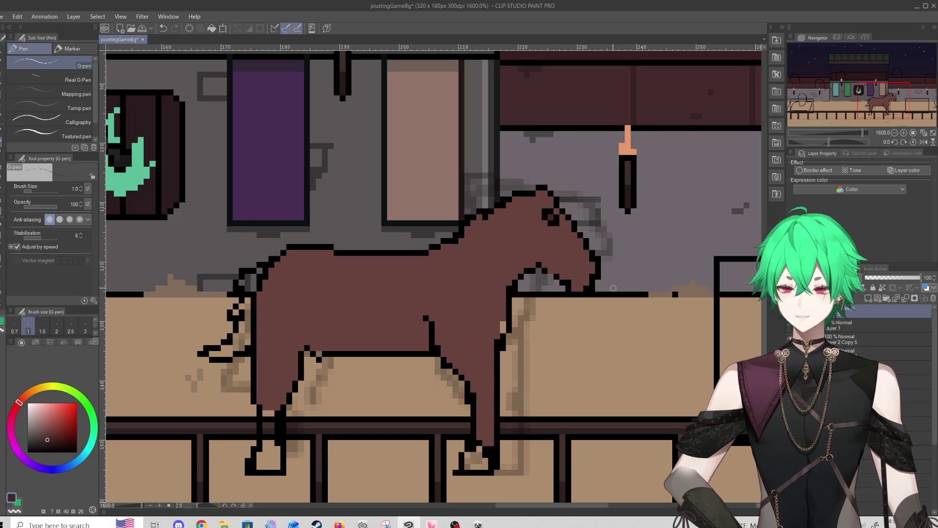
# Try darker-brown shading along the jaw and neck, then undo it
pyautogui.moveTo(564, 272); pyautogui.dragTo(578, 242)
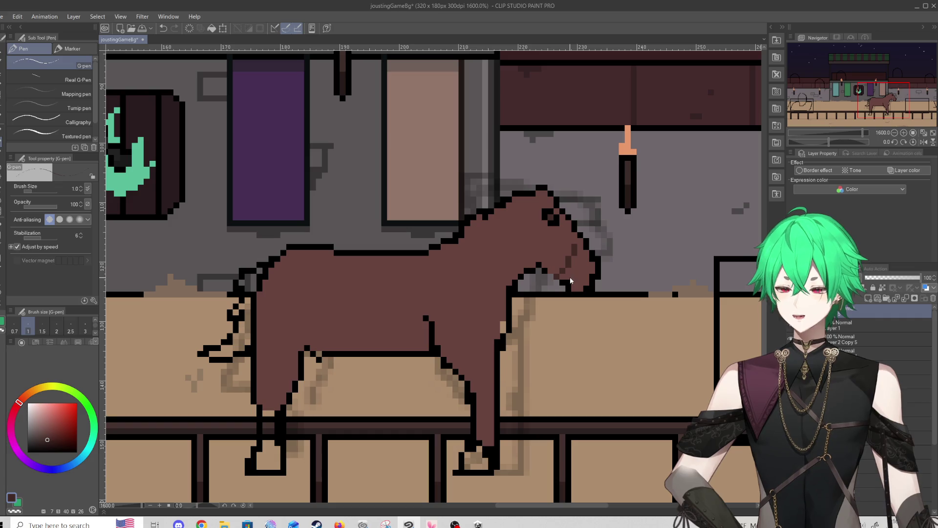
pyautogui.click(45, 442)
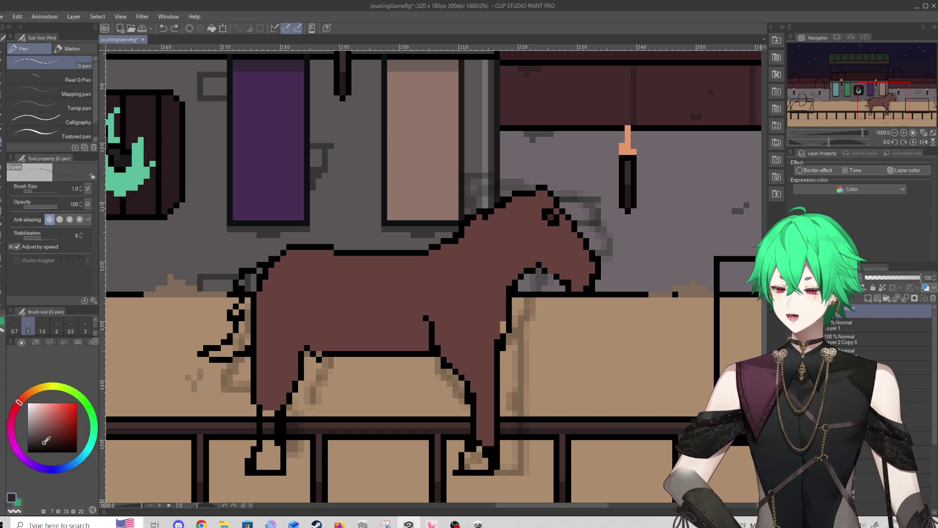
pyautogui.moveTo(562, 274); pyautogui.dragTo(583, 236)
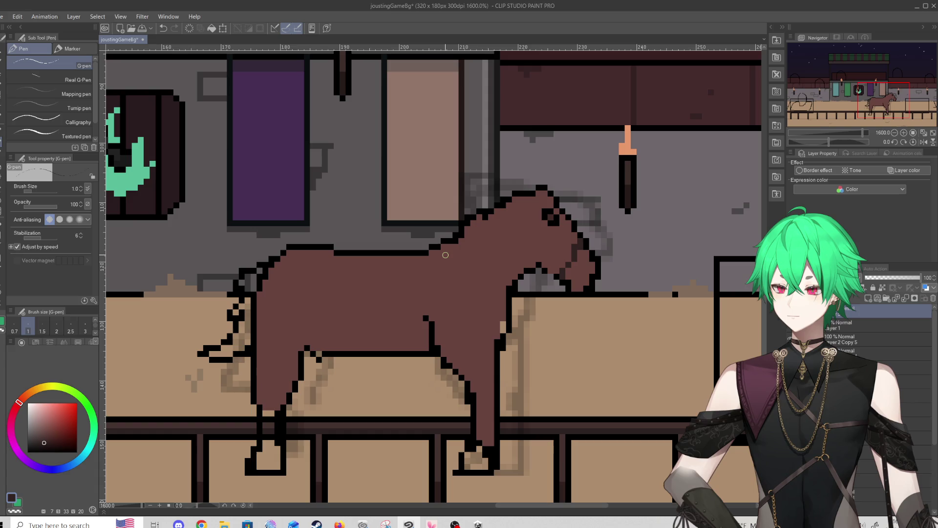
pyautogui.hotkey('ctrl', 'z')
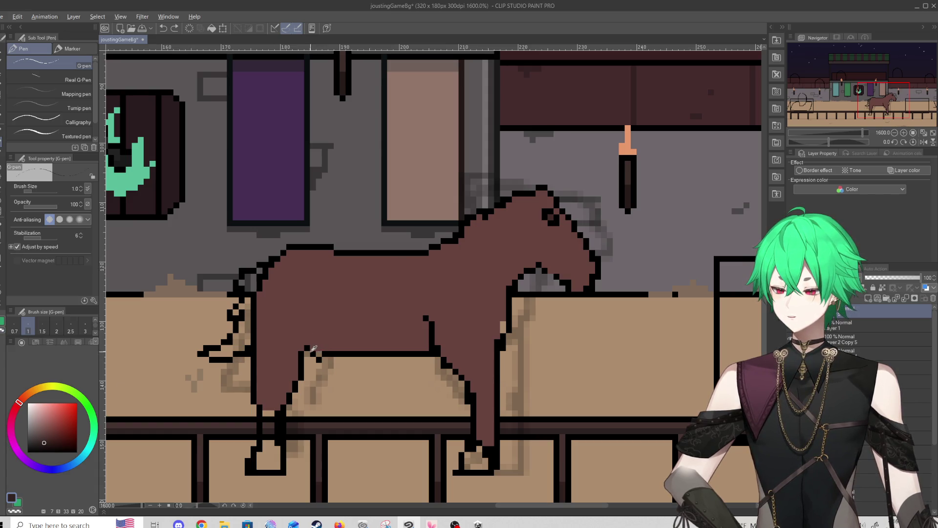
# Erase part of the belly outline and redraw it in black at the hind leg
pyautogui.press('e')
pyautogui.moveTo(317, 357); pyautogui.dragTo(348, 352)
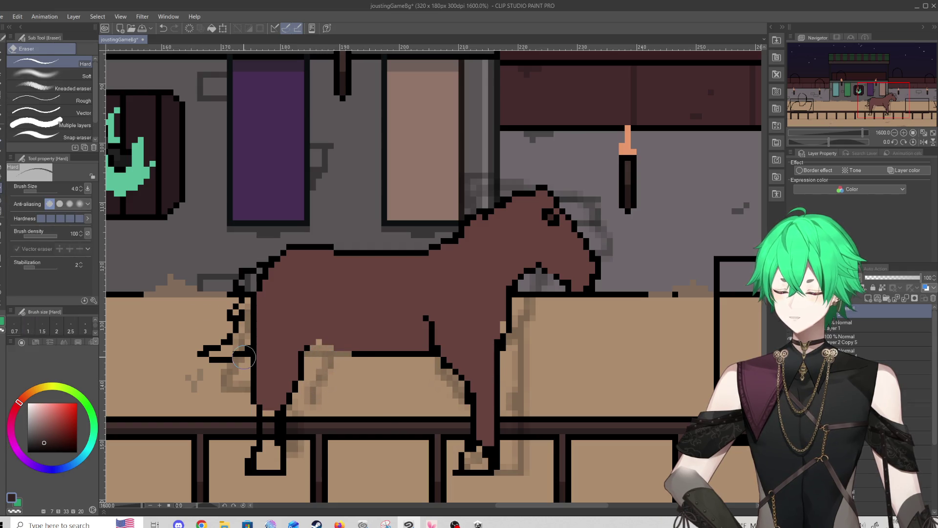
pyautogui.press('p')
pyautogui.click(28, 452)
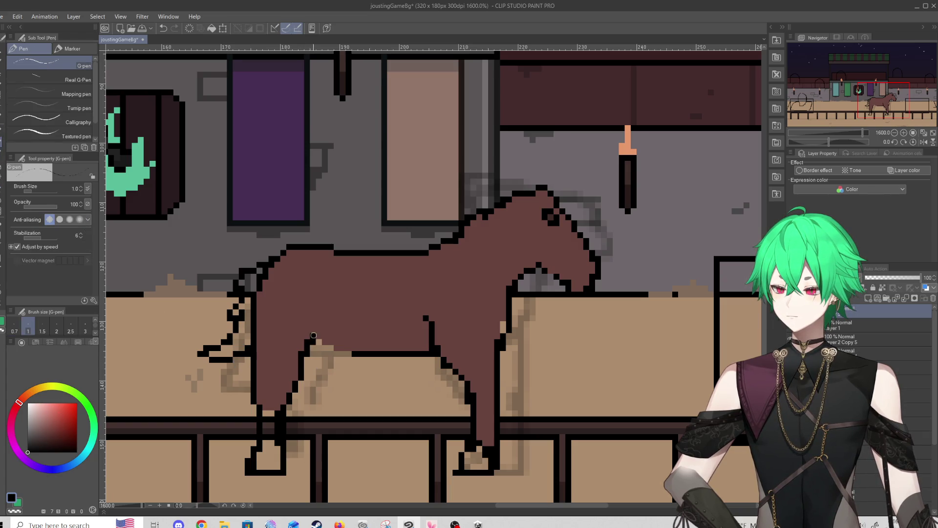
pyautogui.moveTo(313, 330); pyautogui.dragTo(313, 309)
pyautogui.moveTo(323, 347)
pyautogui.mouseDown()
pyautogui.moveTo(353, 352)
pyautogui.moveTo(318, 342)
pyautogui.moveTo(343, 350)
pyautogui.moveTo(300, 361)
pyautogui.mouseUp()
# Repaint a stray outline pixel brown and draw a black line up the leg edge
pyautogui.keyDown('alt'); pyautogui.click(362, 338); pyautogui.keyUp('alt')
pyautogui.click(303, 353)
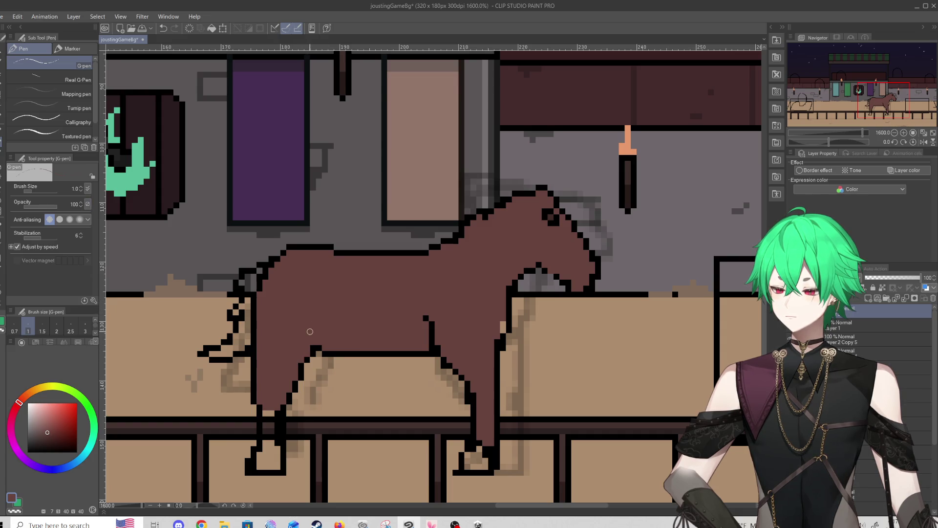
pyautogui.keyDown('alt'); pyautogui.click(316, 349); pyautogui.keyUp('alt')
pyautogui.moveTo(318, 348); pyautogui.dragTo(314, 315)
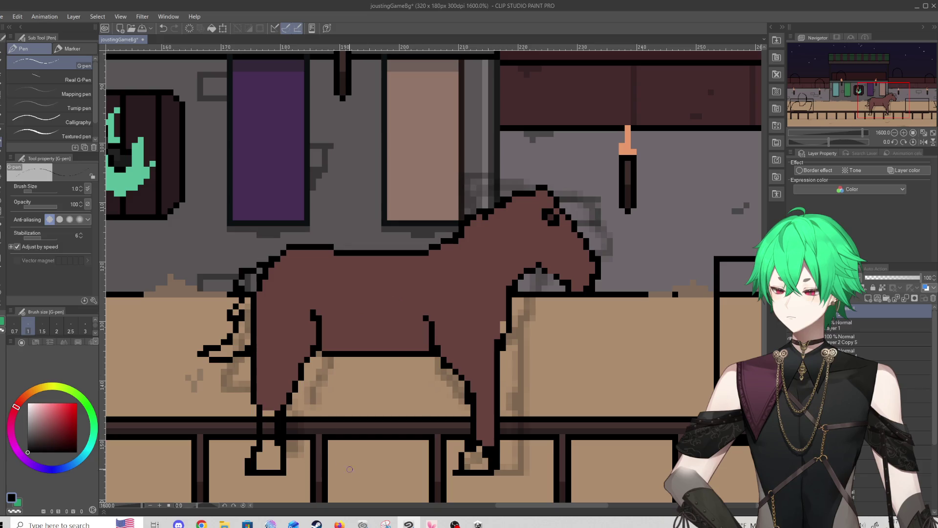
pyautogui.click(454, 523)
pyautogui.click(394, 323)
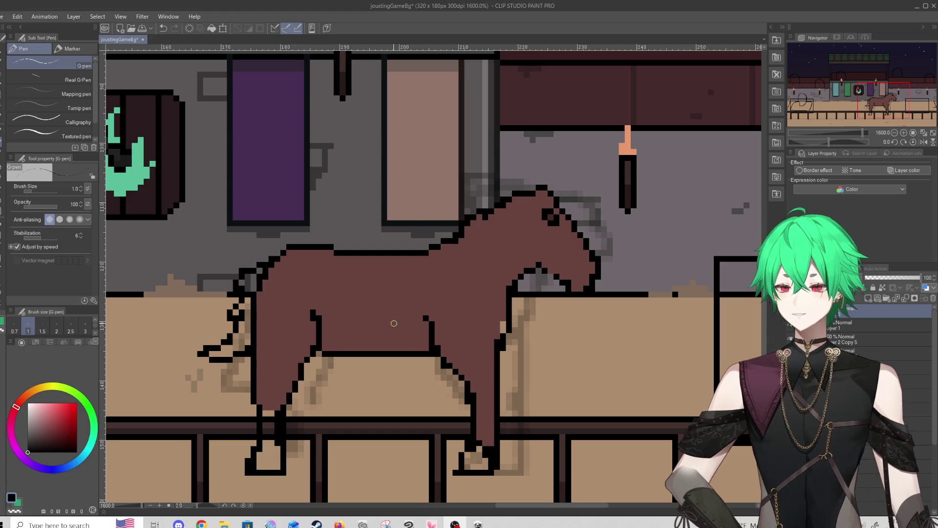
pyautogui.keyDown('alt'); pyautogui.click(313, 319); pyautogui.keyUp('alt')
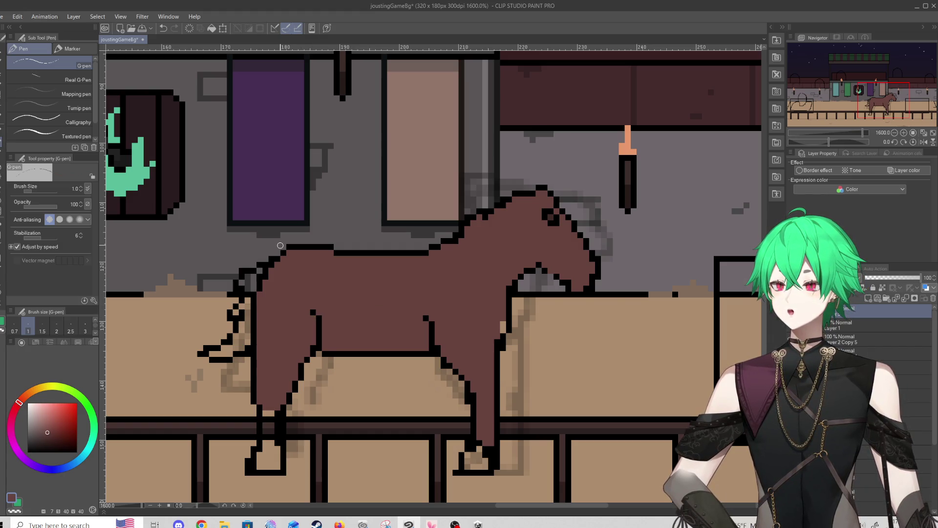
# Add an eyedropped black pixel to the horse's front-leg outline
pyautogui.scroll(-5, 282, 287)
pyautogui.scroll(5, 342, 298)
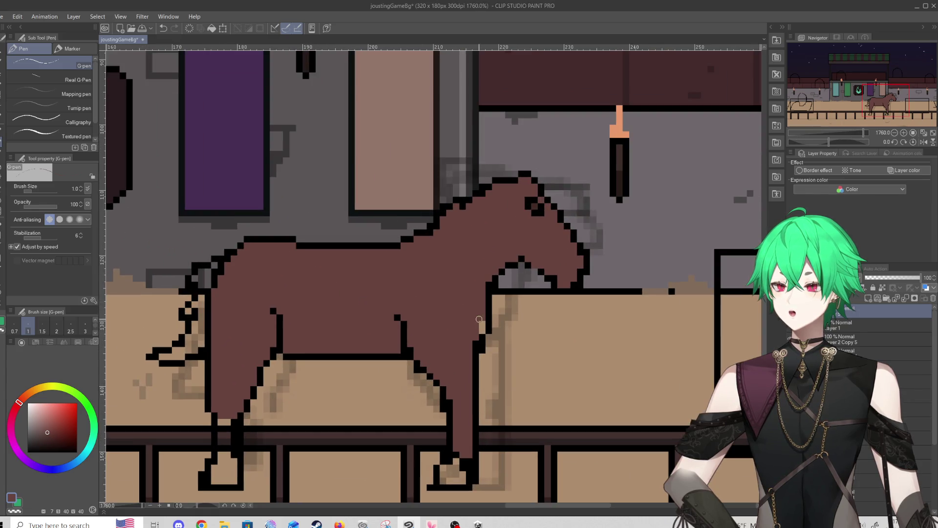
pyautogui.keyDown('alt'); pyautogui.click(485, 340); pyautogui.keyUp('alt')
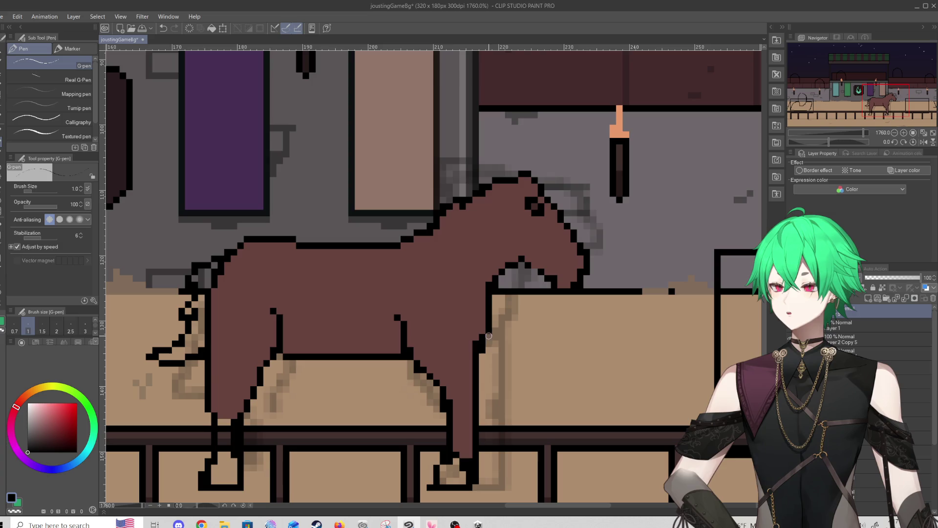
pyautogui.click(475, 331)
pyautogui.keyDown('alt'); pyautogui.click(469, 308); pyautogui.keyUp('alt')
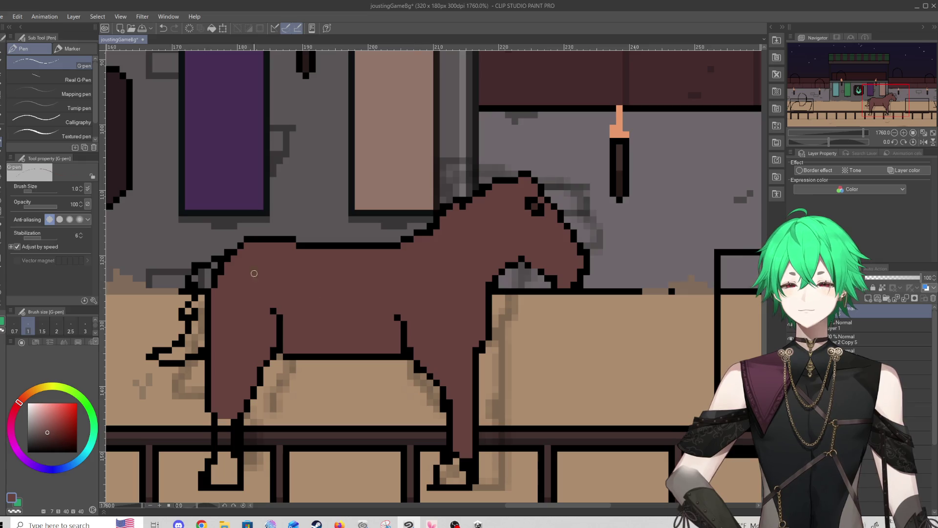
# Try darker-brown shading across the top of the neck, then undo it
pyautogui.moveTo(44, 435); pyautogui.dragTo(28, 443)
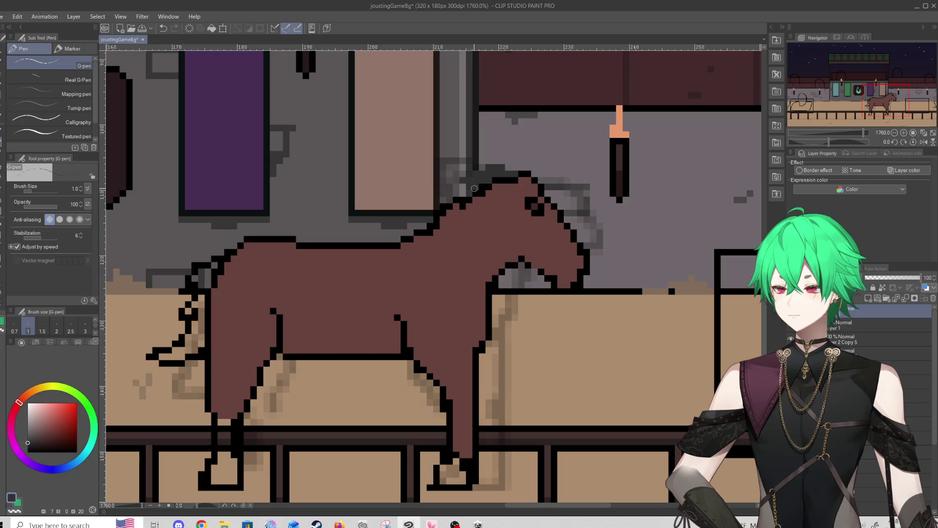
pyautogui.moveTo(34, 445); pyautogui.dragTo(20, 445)
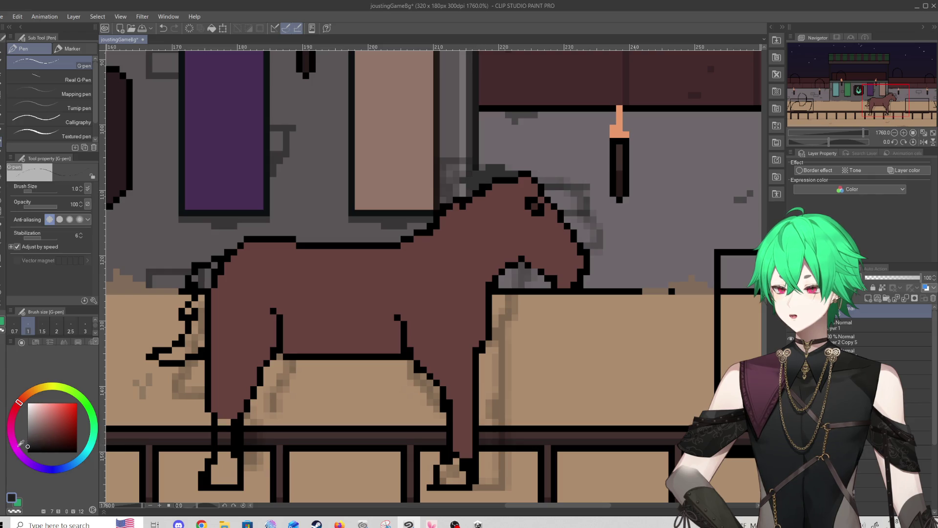
pyautogui.moveTo(511, 180)
pyautogui.mouseDown()
pyautogui.moveTo(513, 172)
pyautogui.moveTo(471, 169)
pyautogui.moveTo(418, 209)
pyautogui.moveTo(422, 222)
pyautogui.moveTo(398, 236)
pyautogui.moveTo(406, 236)
pyautogui.mouseUp()
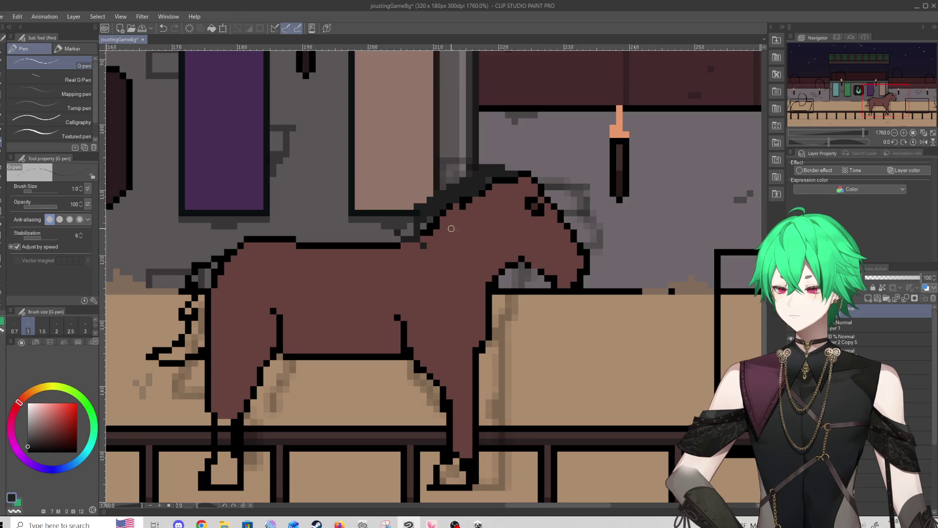
pyautogui.hotkey('ctrl', 'z')
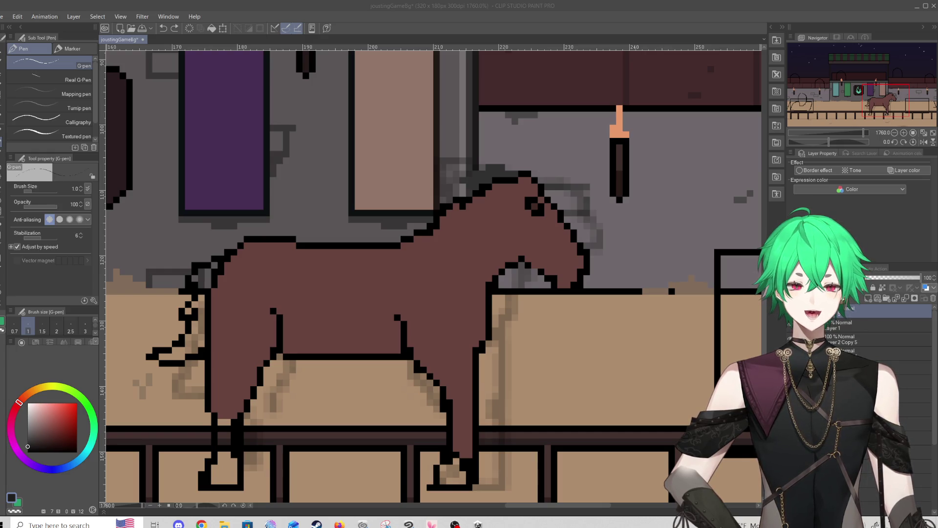
pyautogui.scroll(-3, 433, 295)
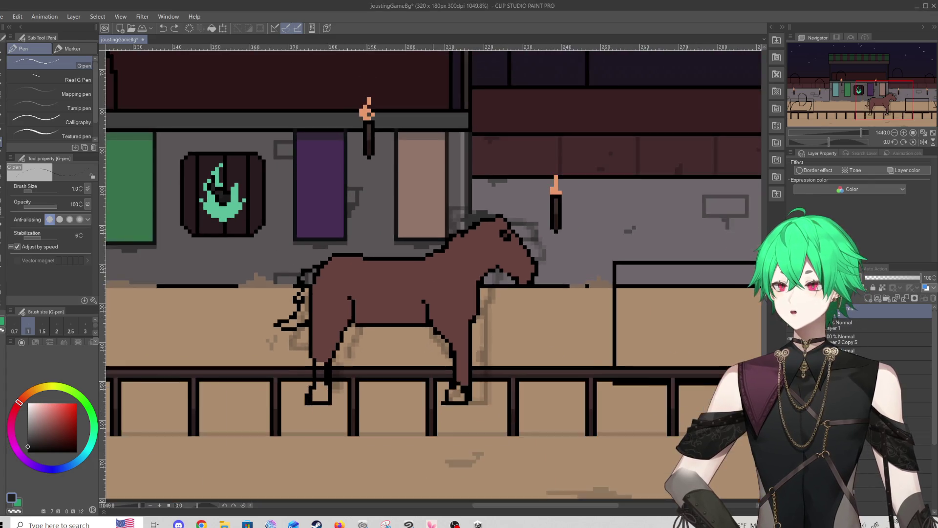
pyautogui.scroll(-5, 433, 295)
pyautogui.scroll(3, 492, 295)
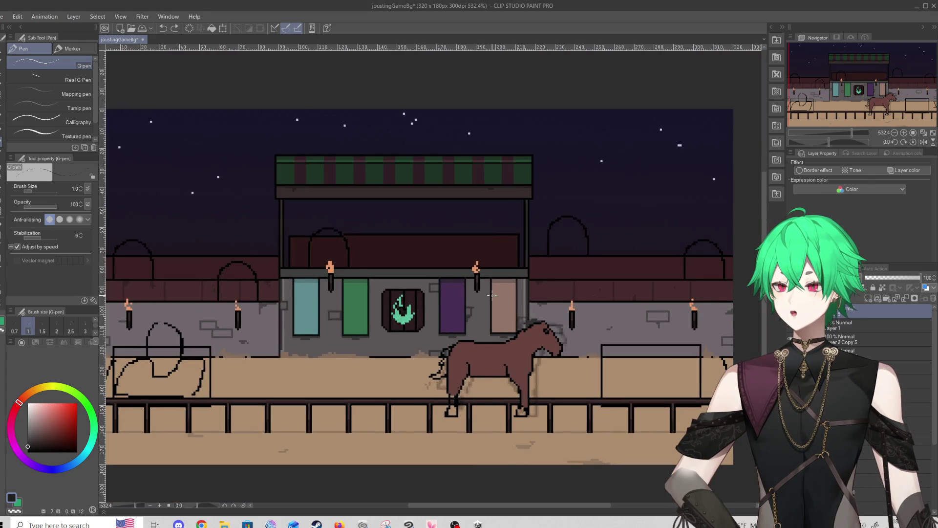
pyautogui.scroll(2, 445, 278)
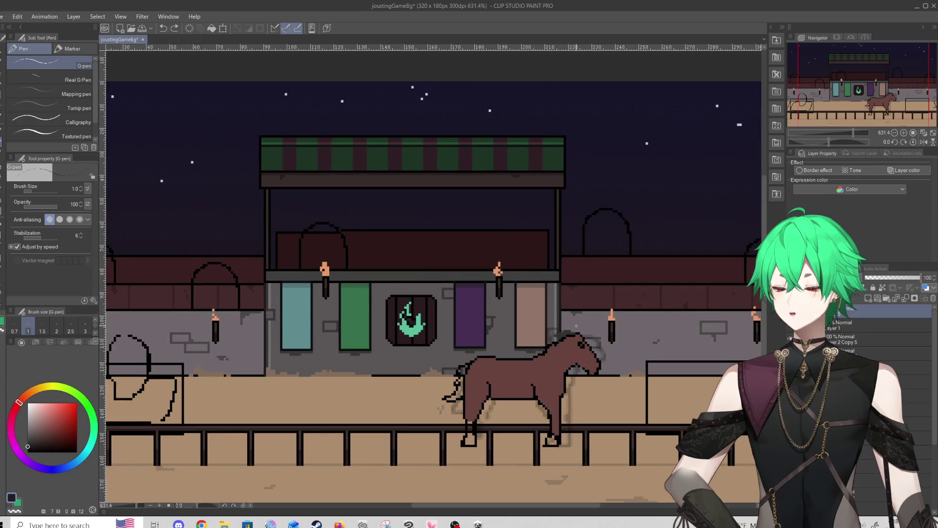
pyautogui.scroll(5, 581, 378)
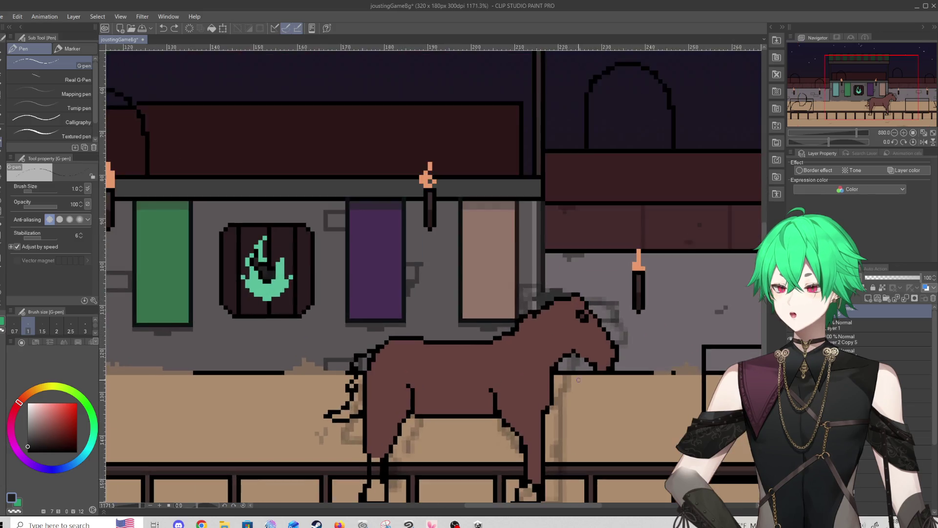
pyautogui.scroll(-2, 515, 359)
pyautogui.scroll(3, 514, 358)
pyautogui.scroll(1, 515, 358)
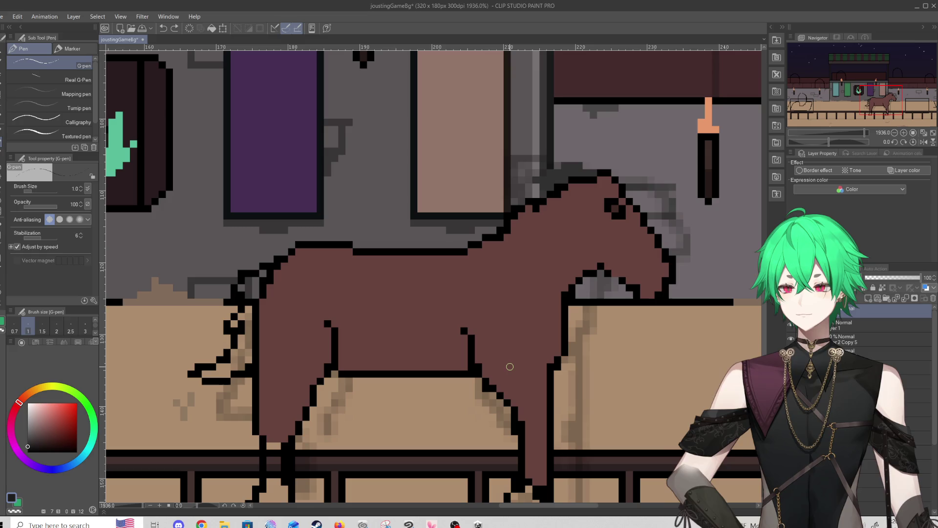
# Try a near-black outline along the head beneath the mane, then erase those dark pixels
pyautogui.keyDown('alt'); pyautogui.click(624, 276); pyautogui.keyUp('alt')
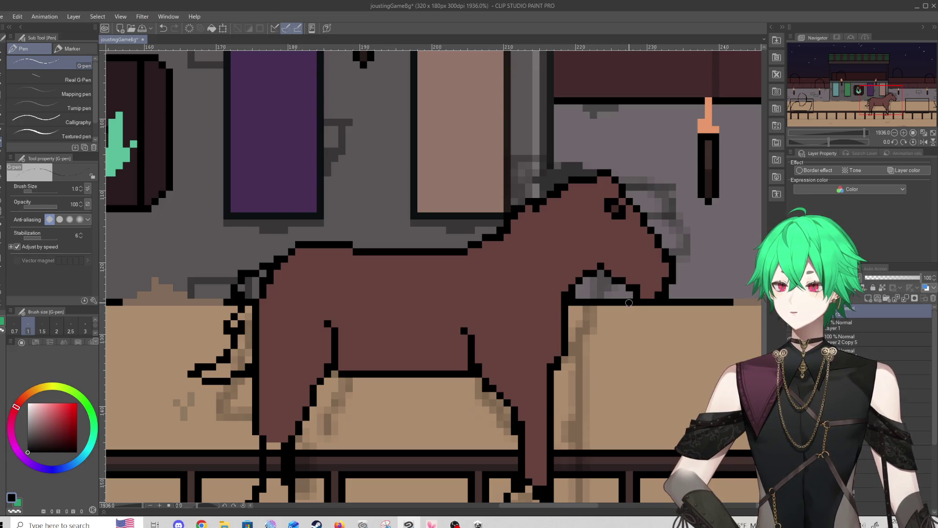
pyautogui.hotkey('ctrl', 'z')
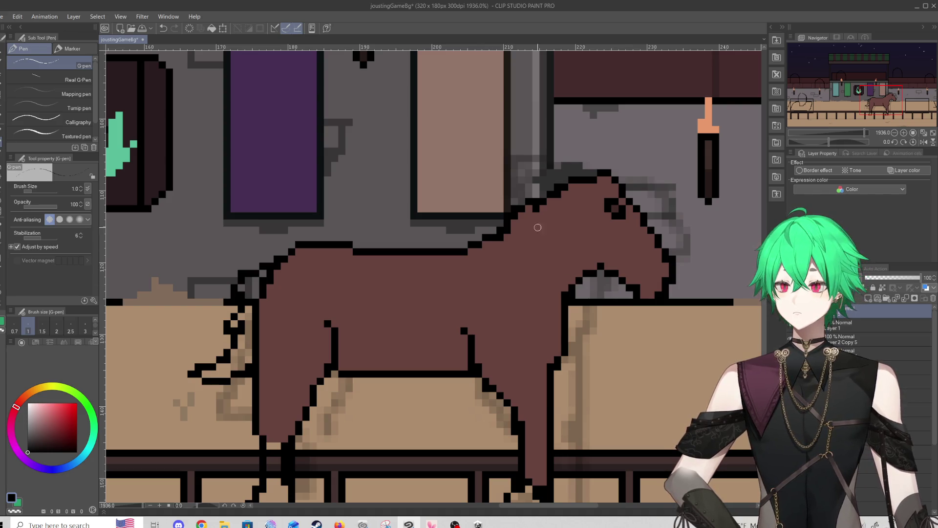
pyautogui.keyDown('alt'); pyautogui.click(616, 239); pyautogui.keyUp('alt')
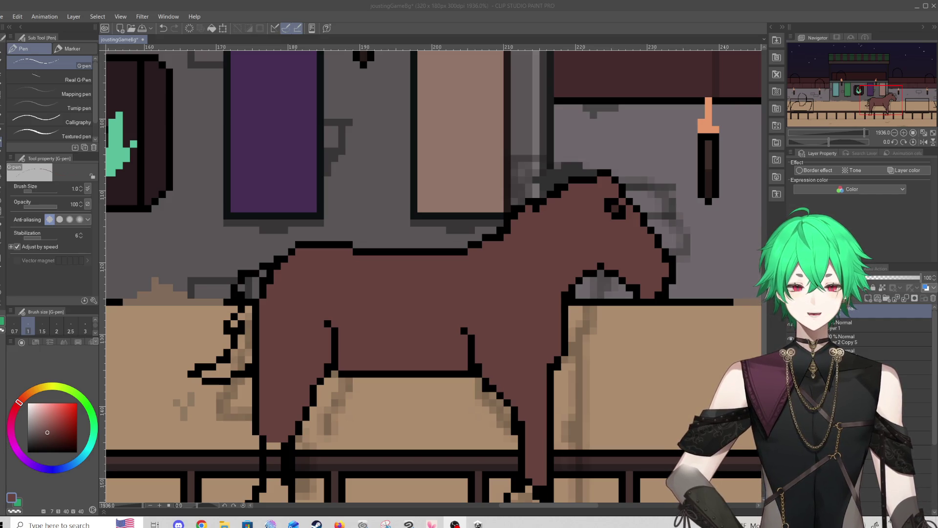
pyautogui.click(489, 332)
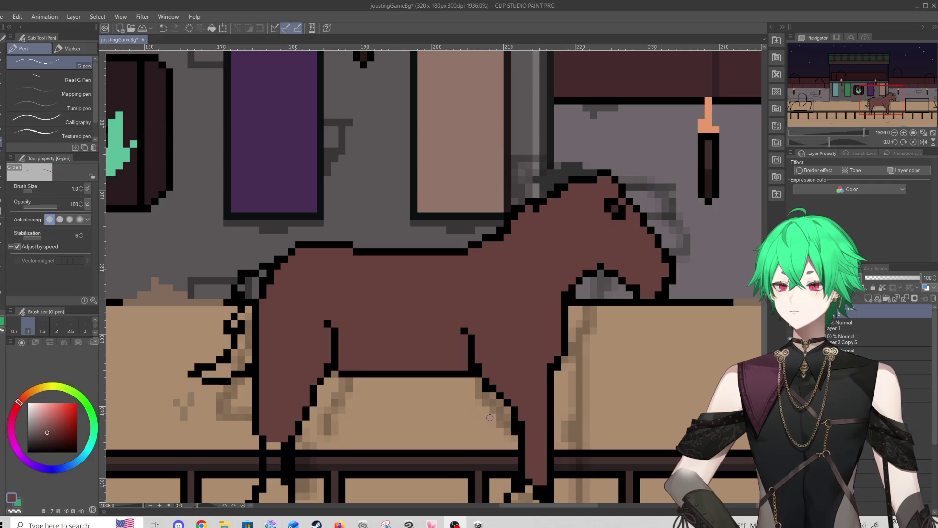
pyautogui.keyDown('alt'); pyautogui.click(558, 171); pyautogui.keyUp('alt')
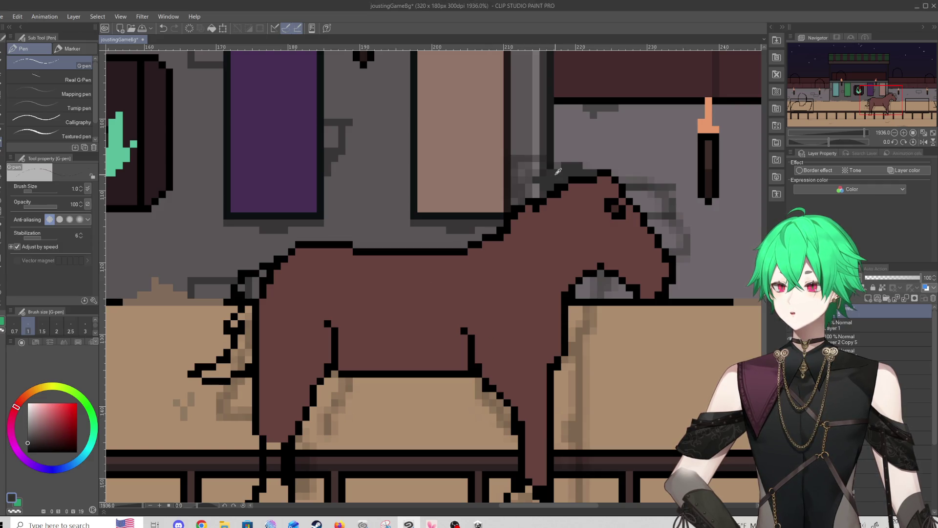
pyautogui.moveTo(29, 442); pyautogui.dragTo(21, 449)
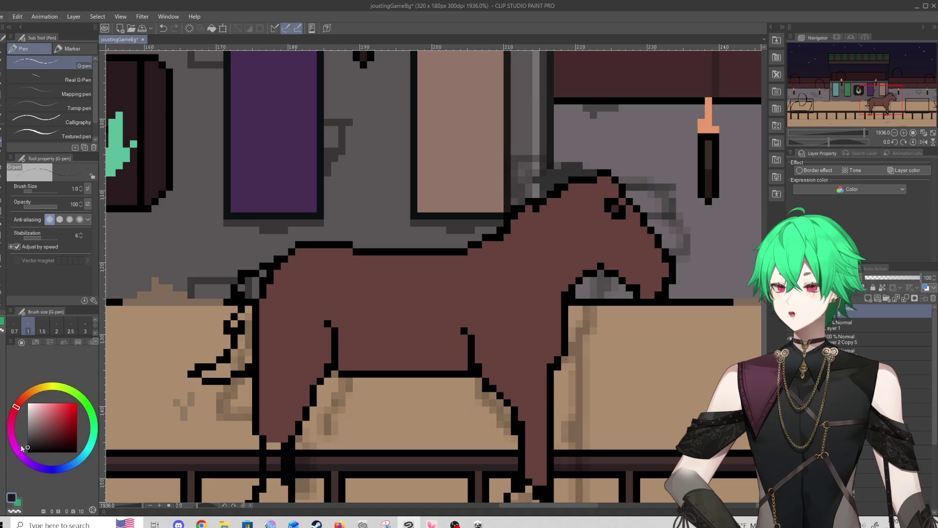
pyautogui.moveTo(569, 166)
pyautogui.mouseDown()
pyautogui.moveTo(590, 175)
pyautogui.moveTo(564, 160)
pyautogui.moveTo(575, 173)
pyautogui.moveTo(557, 165)
pyautogui.moveTo(549, 172)
pyautogui.moveTo(559, 180)
pyautogui.moveTo(530, 182)
pyautogui.moveTo(526, 196)
pyautogui.moveTo(508, 189)
pyautogui.moveTo(516, 202)
pyautogui.moveTo(493, 202)
pyautogui.moveTo(501, 202)
pyautogui.moveTo(470, 223)
pyautogui.mouseUp()
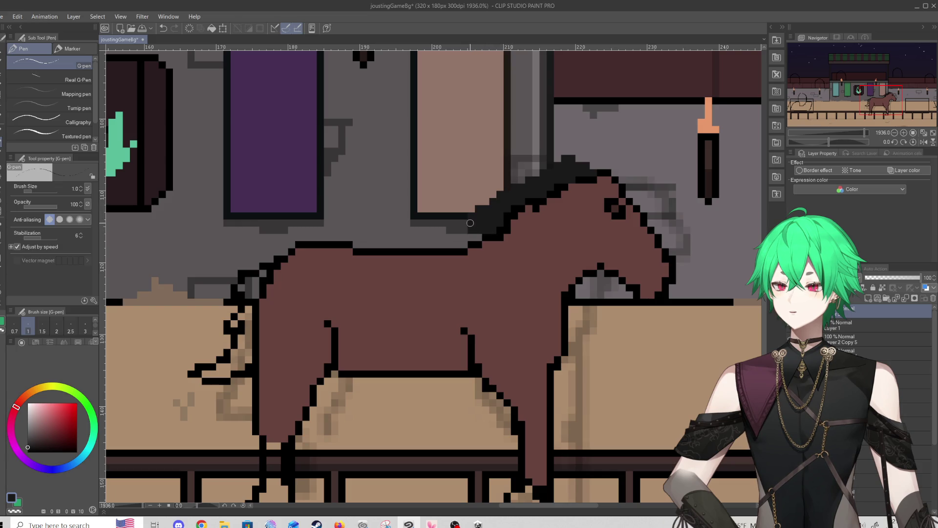
pyautogui.press('e')
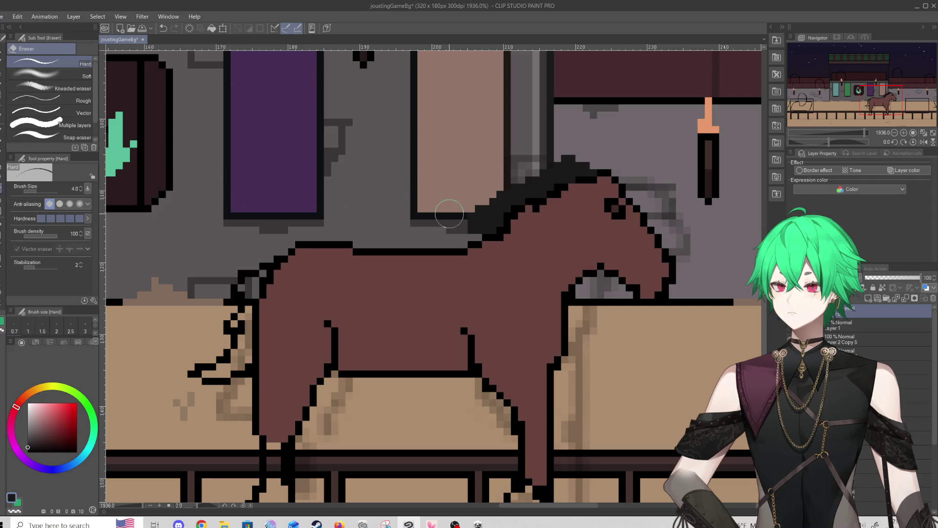
pyautogui.moveTo(450, 222)
pyautogui.mouseDown()
pyautogui.moveTo(562, 147)
pyautogui.moveTo(561, 165)
pyautogui.mouseUp()
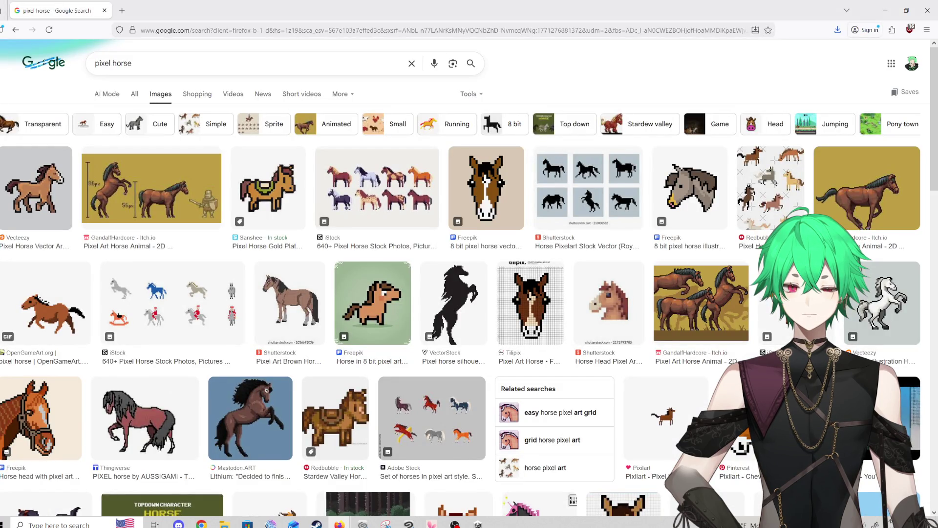
# Preview the GandalfHardcore horse, its galloping GIF, and the AUSSIGAMI pixel horse
pyautogui.click(195, 202)
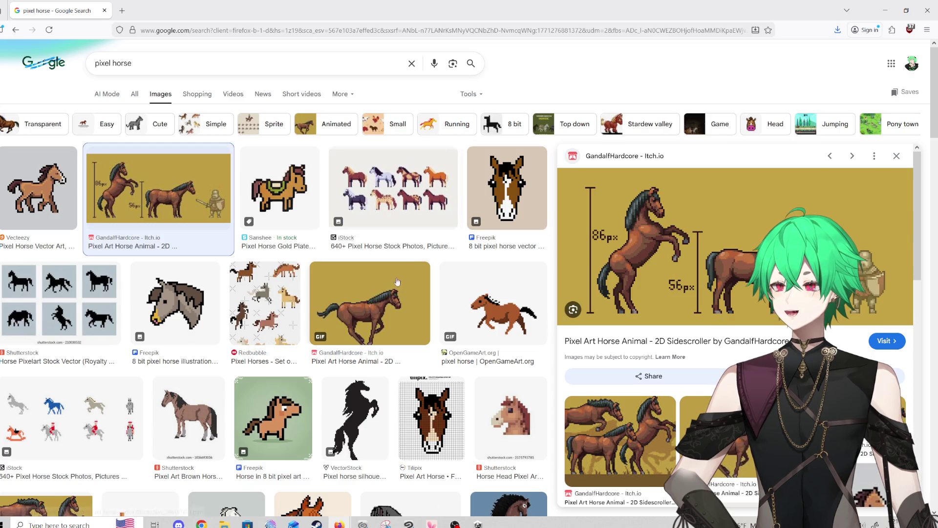
pyautogui.click(375, 306)
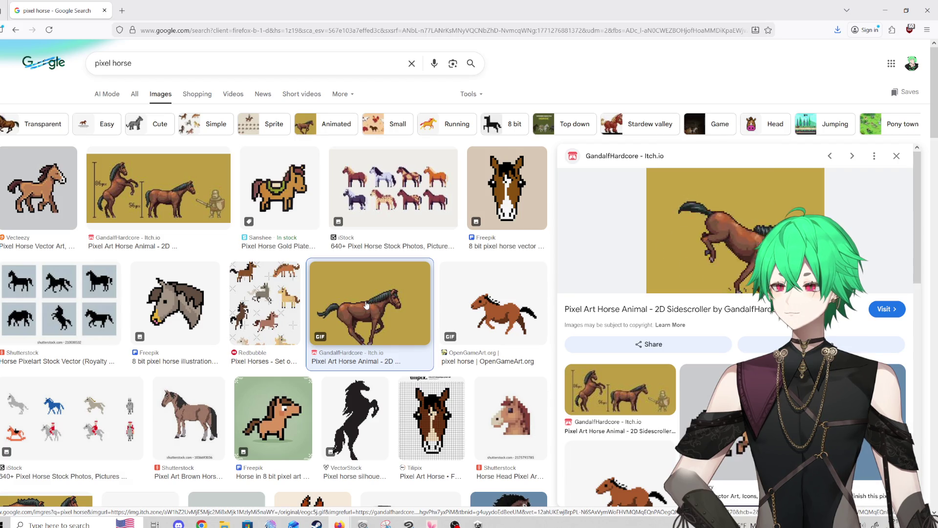
pyautogui.click(195, 181)
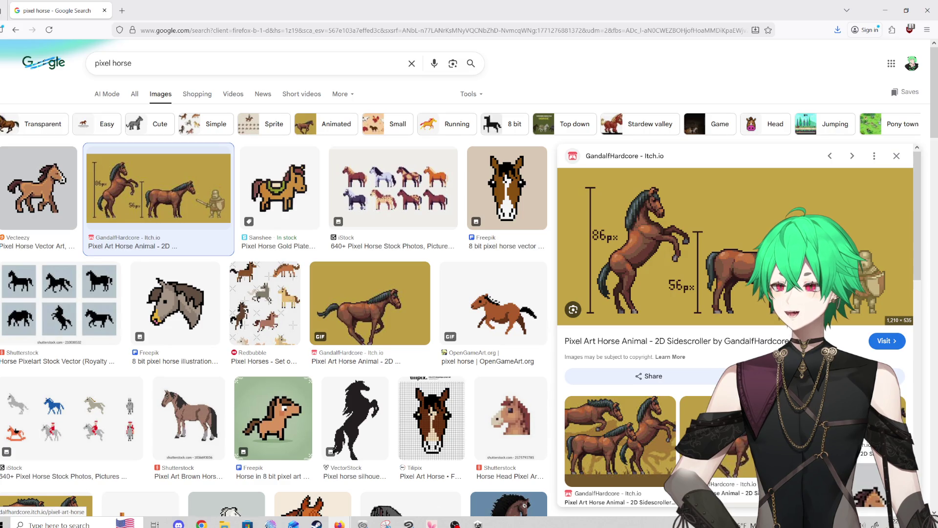
pyautogui.scroll(-3, 314, 235)
pyautogui.scroll(-2, 315, 235)
pyautogui.click(406, 337)
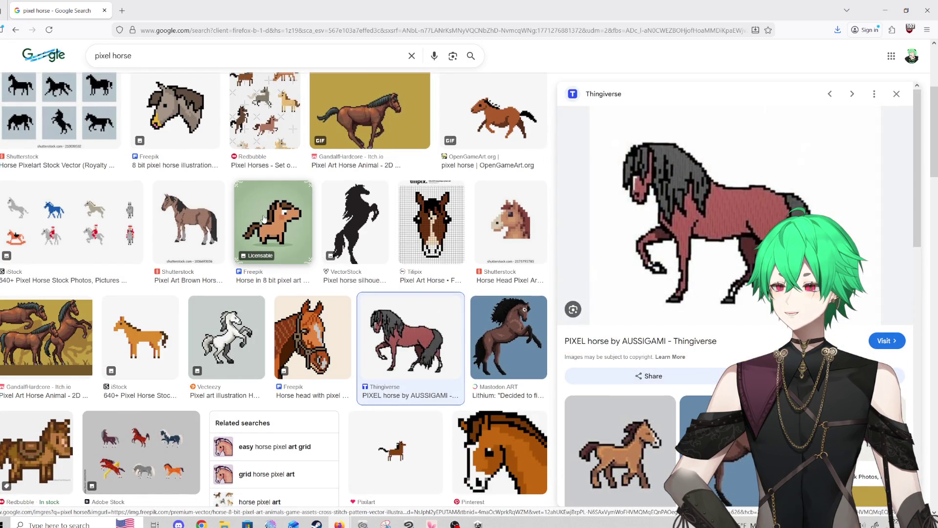
pyautogui.scroll(2, 340, 184)
pyautogui.click(339, 185)
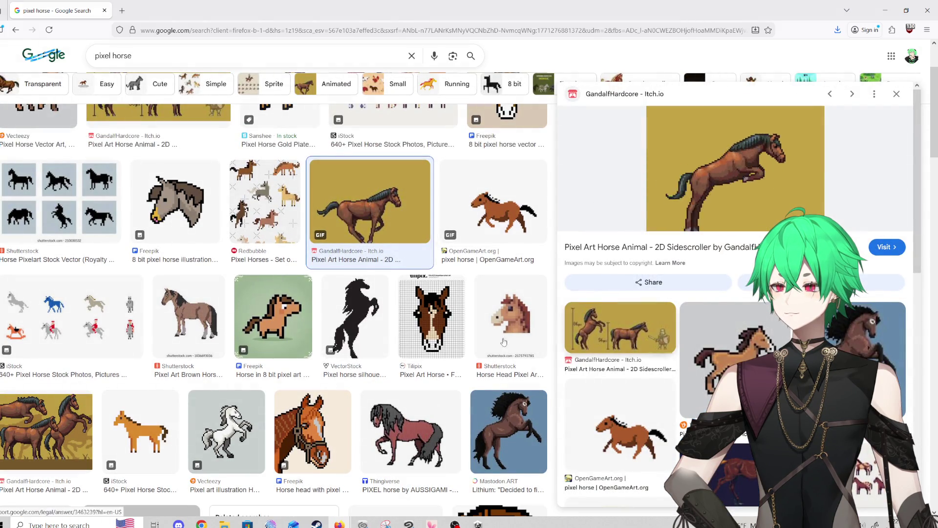
# Preview the YouTube Pixel Art Horse and the Shutterstock vector pixel horse
pyautogui.scroll(-3, 329, 323)
pyautogui.scroll(-3, 329, 324)
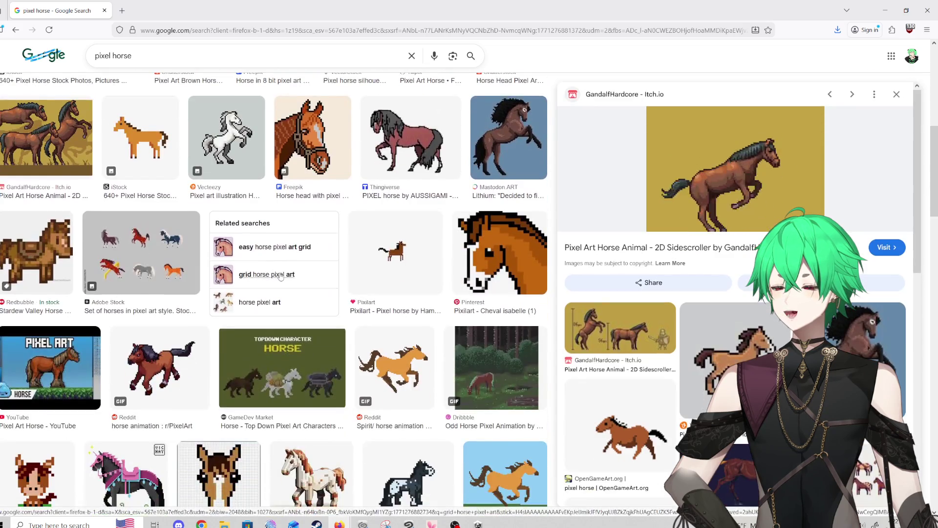
pyautogui.click(48, 368)
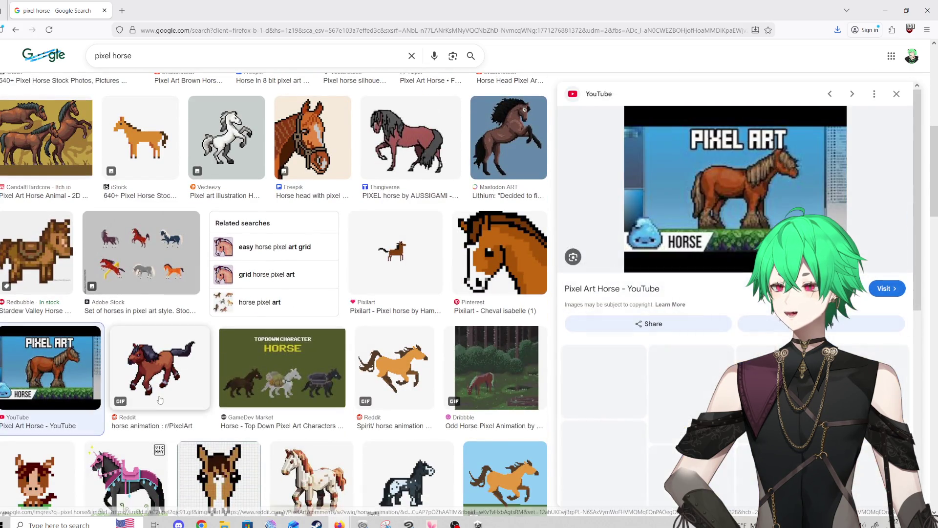
pyautogui.scroll(-4, 450, 318)
pyautogui.scroll(-3, 450, 318)
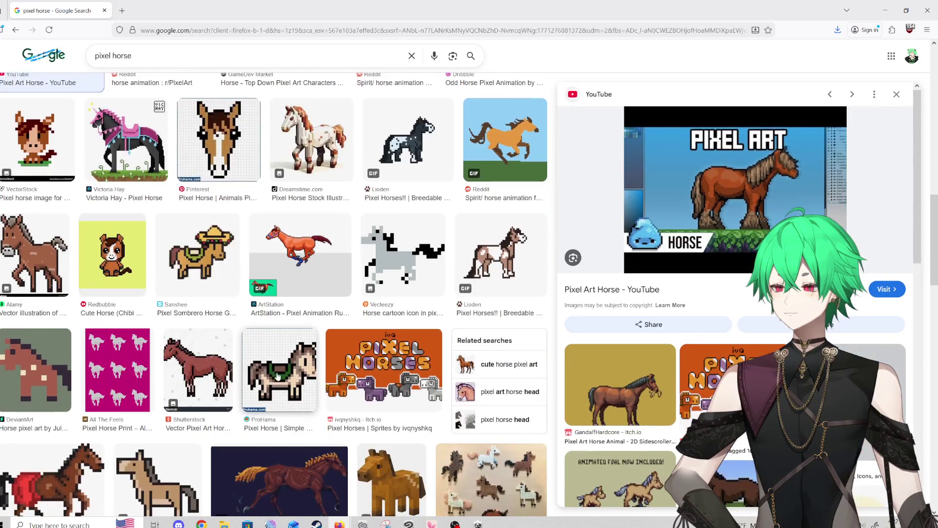
pyautogui.click(220, 377)
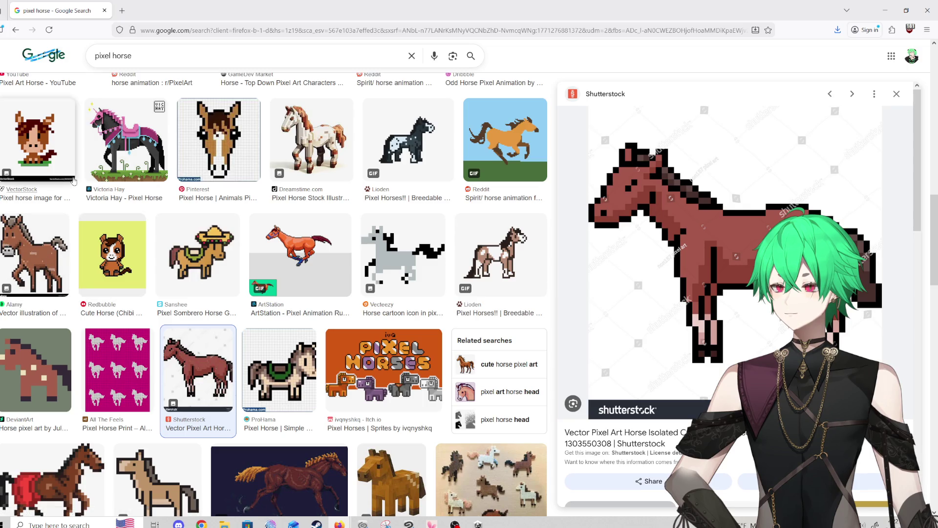
pyautogui.scroll(-1, 256, 347)
pyautogui.scroll(-2, 257, 347)
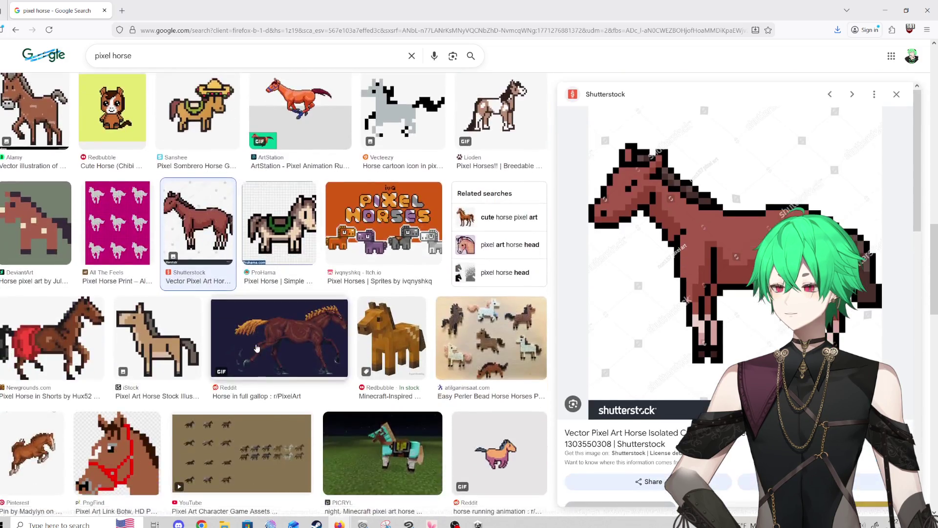
pyautogui.scroll(9, 205, 337)
pyautogui.scroll(2, 201, 329)
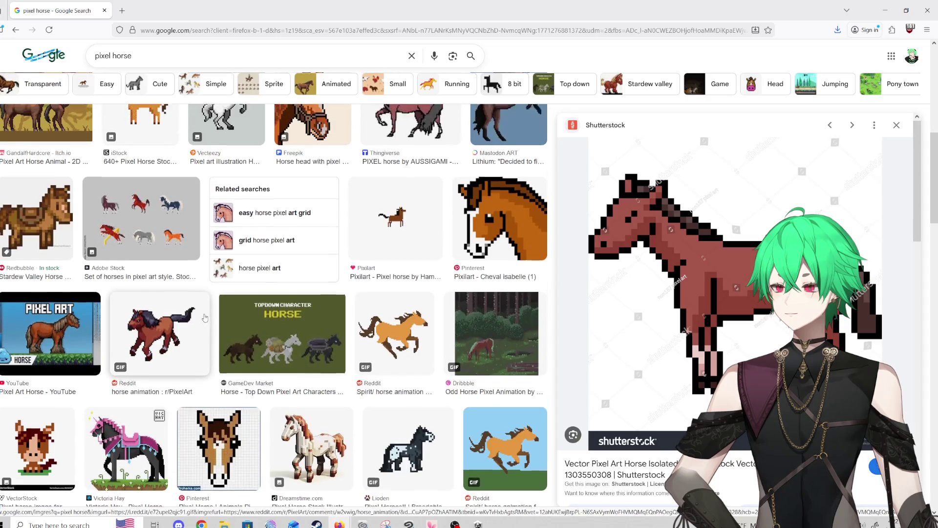
pyautogui.scroll(2, 69, 293)
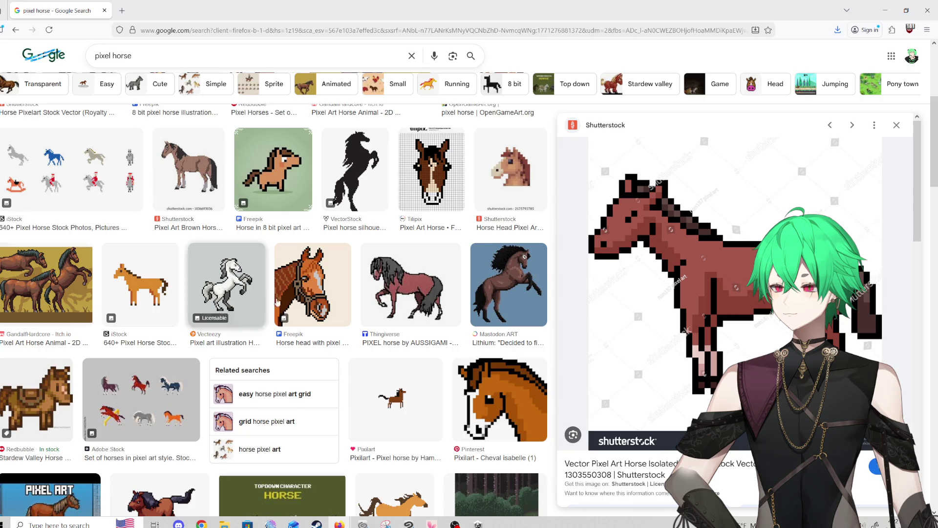
# Revisit earlier previews, open the Reddit Minecraft pixel horse, then switch back to Clip Studio Paint
pyautogui.click(380, 295)
pyautogui.scroll(-5, 391, 341)
pyautogui.scroll(-8, 606, 413)
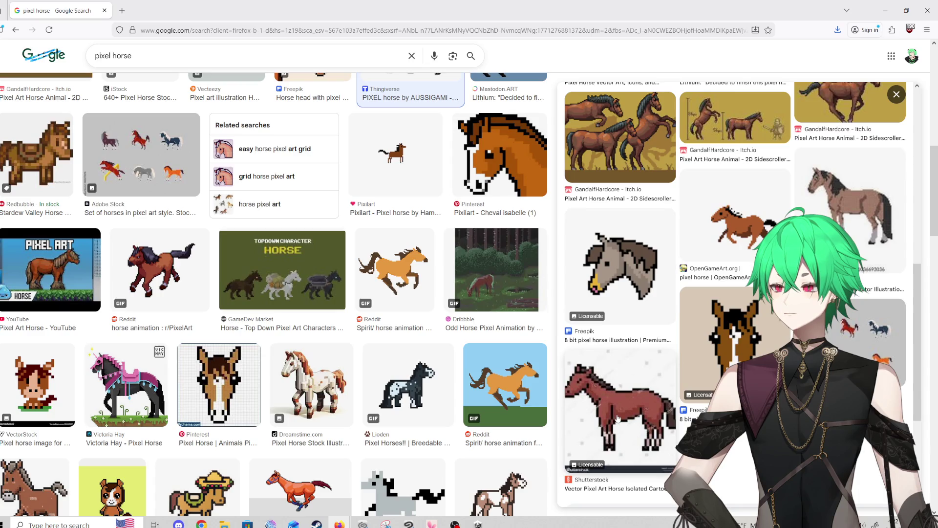
pyautogui.scroll(5, 399, 390)
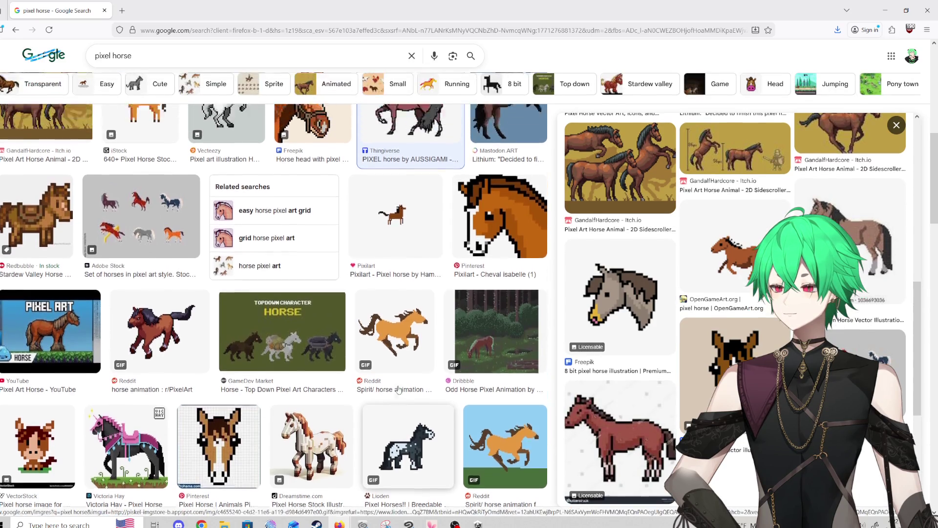
pyautogui.scroll(-2, 48, 428)
pyautogui.click(48, 428)
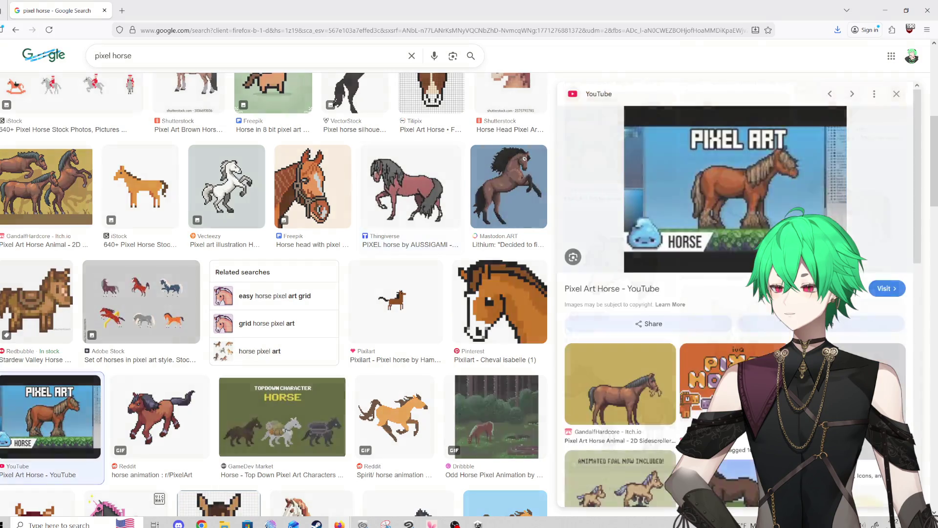
pyautogui.scroll(2, 302, 337)
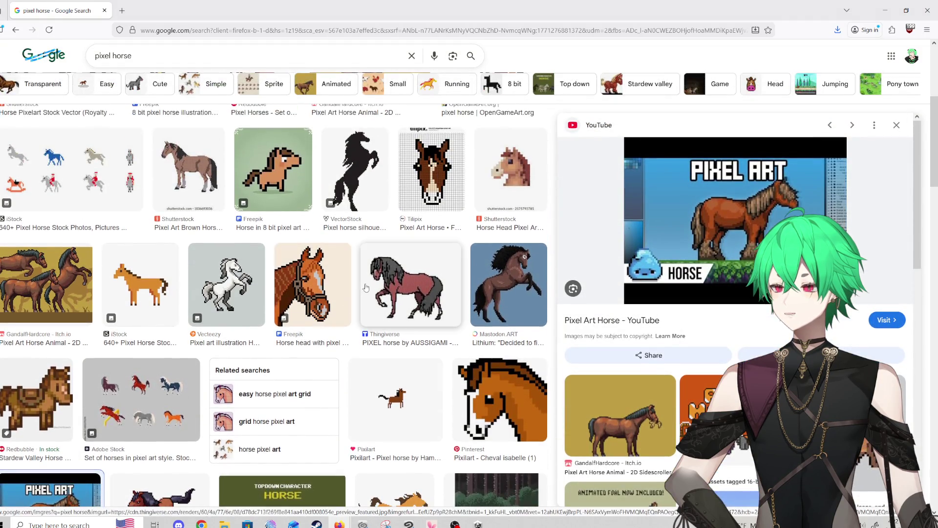
pyautogui.scroll(2, 279, 265)
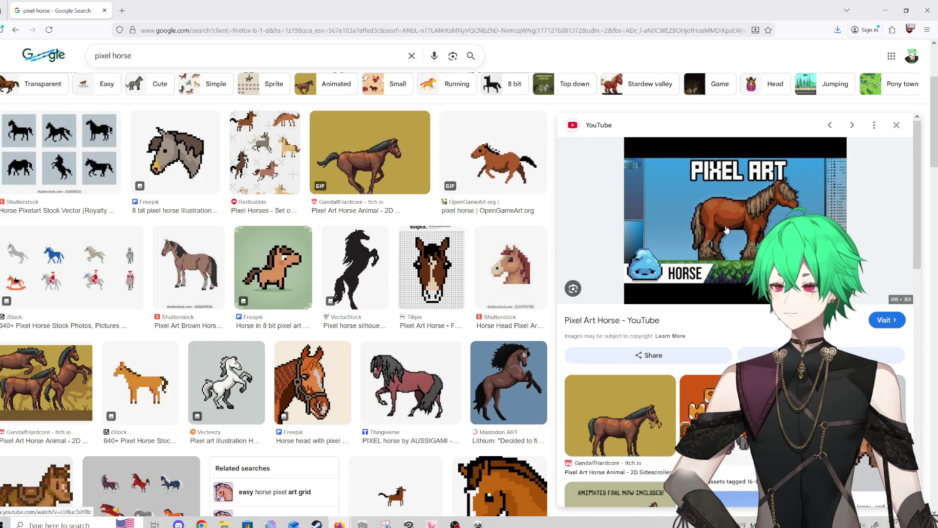
pyautogui.scroll(-3, 224, 372)
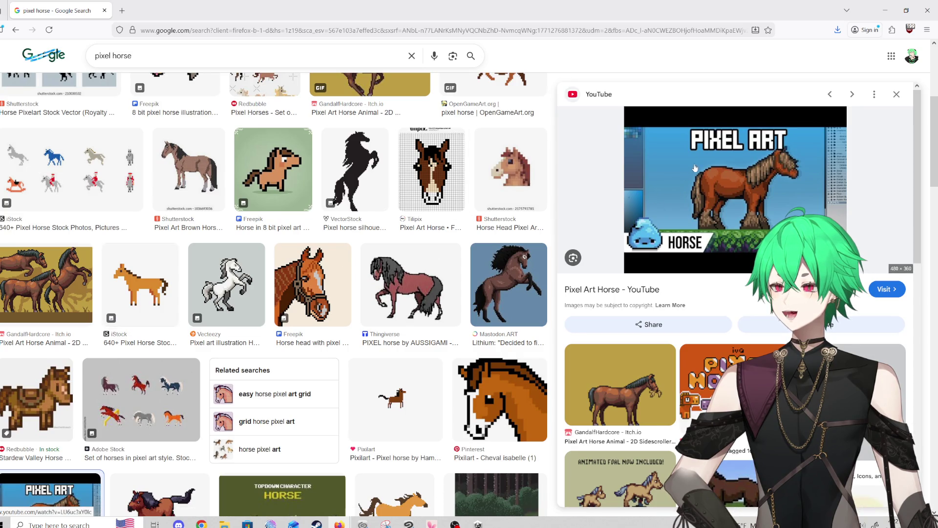
pyautogui.scroll(-2, 755, 197)
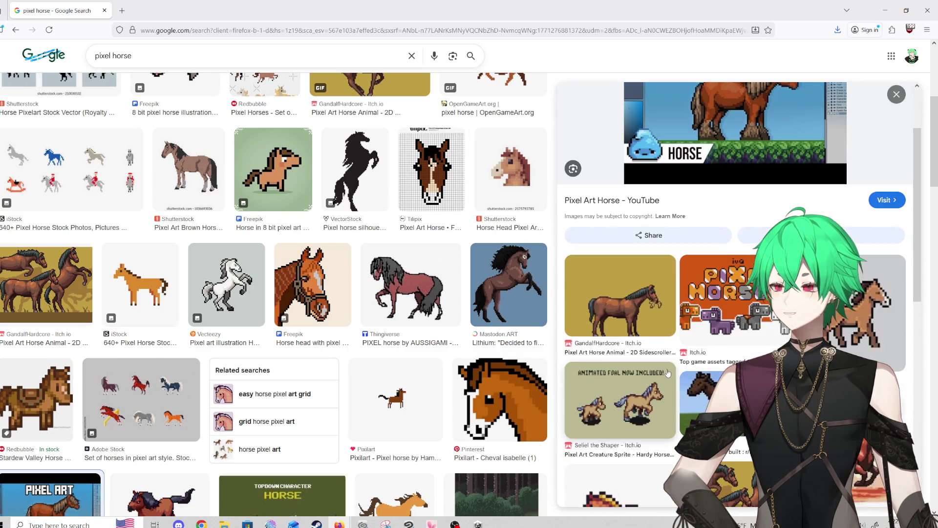
pyautogui.click(706, 401)
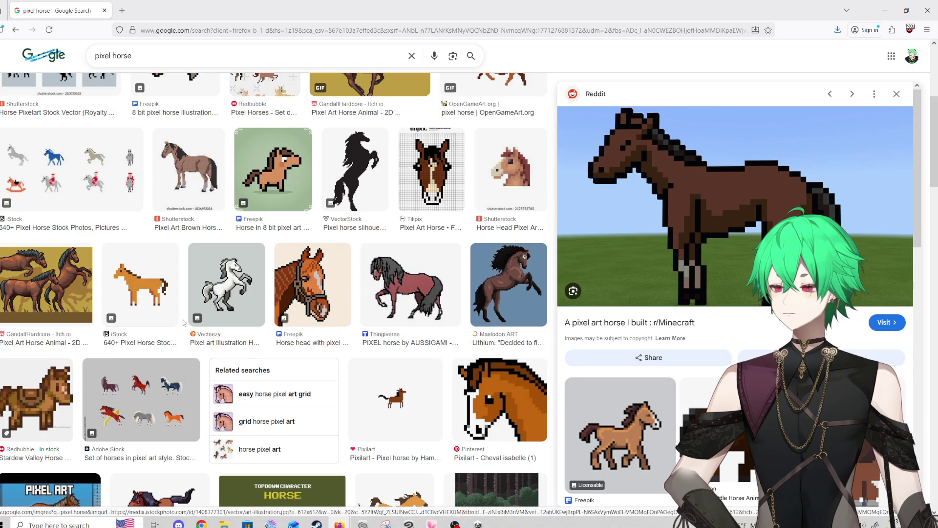
pyautogui.scroll(2, 355, 259)
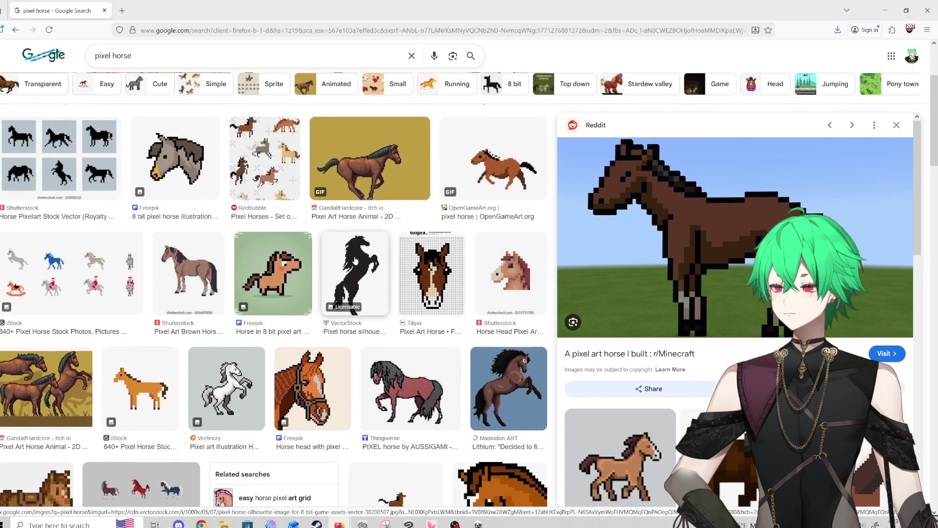
pyautogui.hotkey('alt', 'Tab')
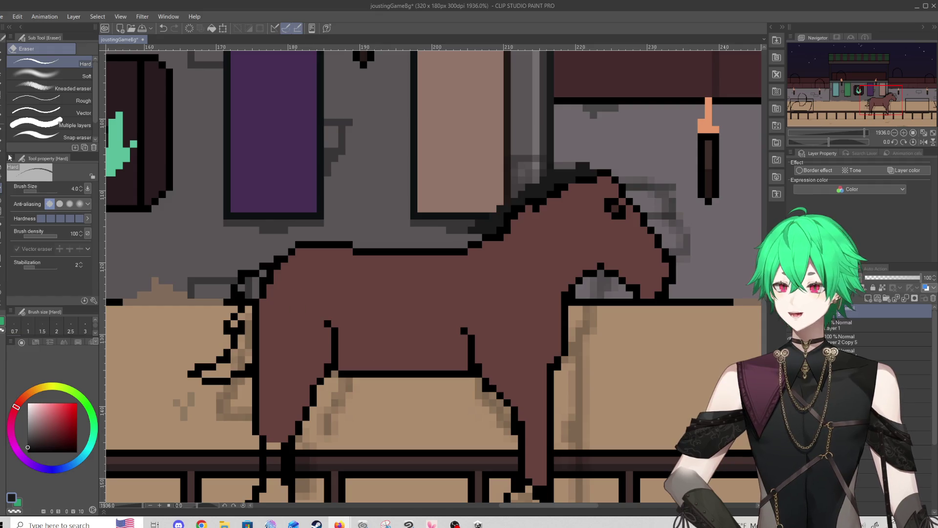
# Erase stray belly pixels, then set a 1-pixel pen with a very dark outline colour
pyautogui.moveTo(340, 372); pyautogui.dragTo(359, 370)
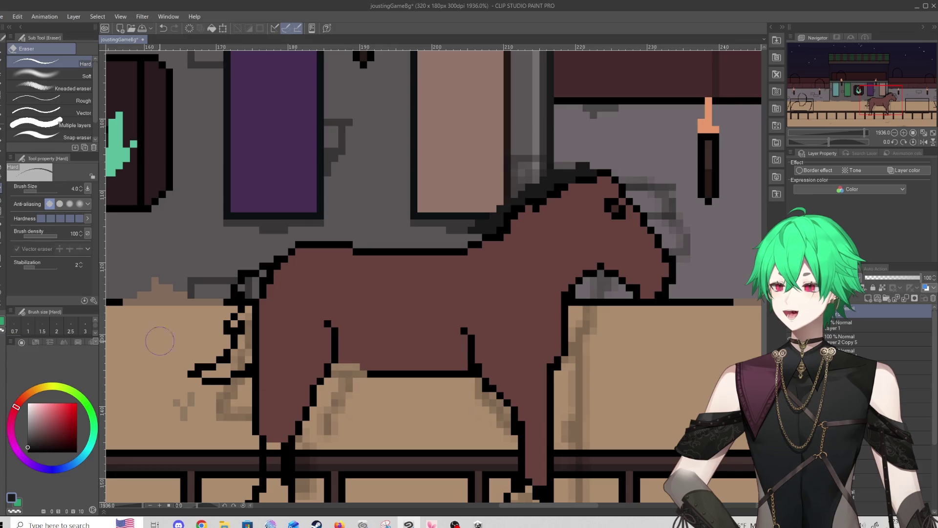
pyautogui.click(2, 131)
pyautogui.click(34, 446)
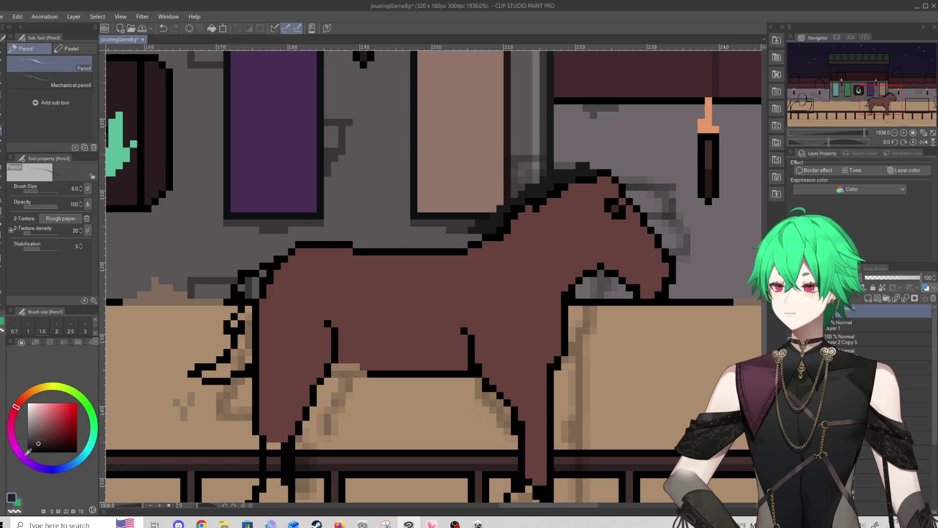
pyautogui.click(28, 326)
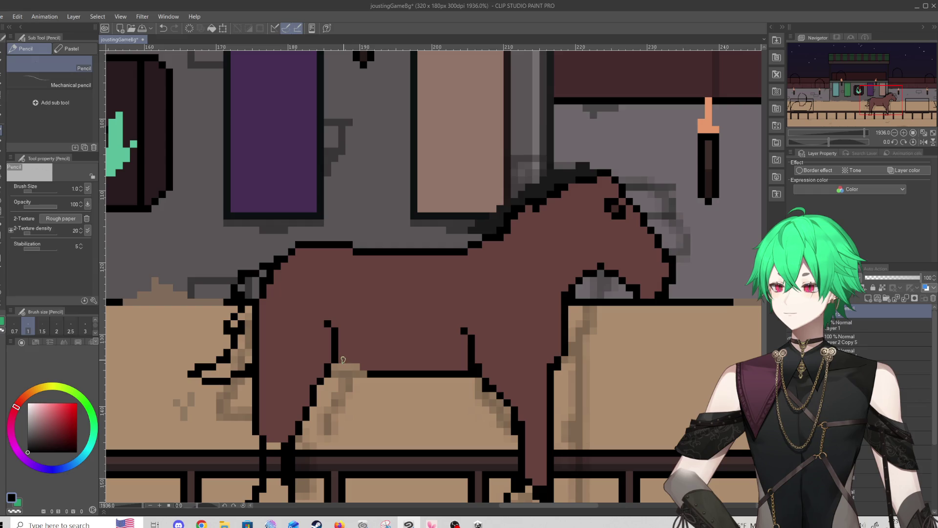
pyautogui.press('p')
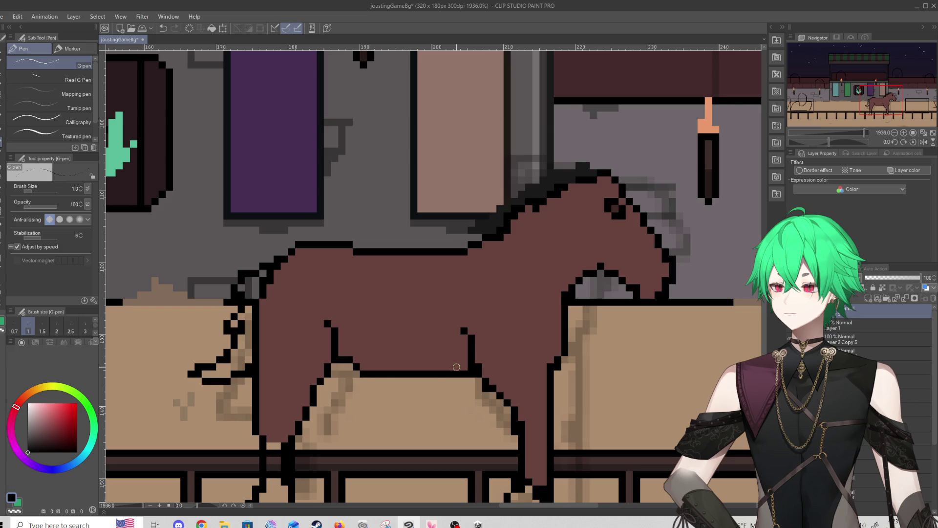
# Eyedrop the horse's brown from its body as the drawing colour
pyautogui.scroll(-5, 382, 386)
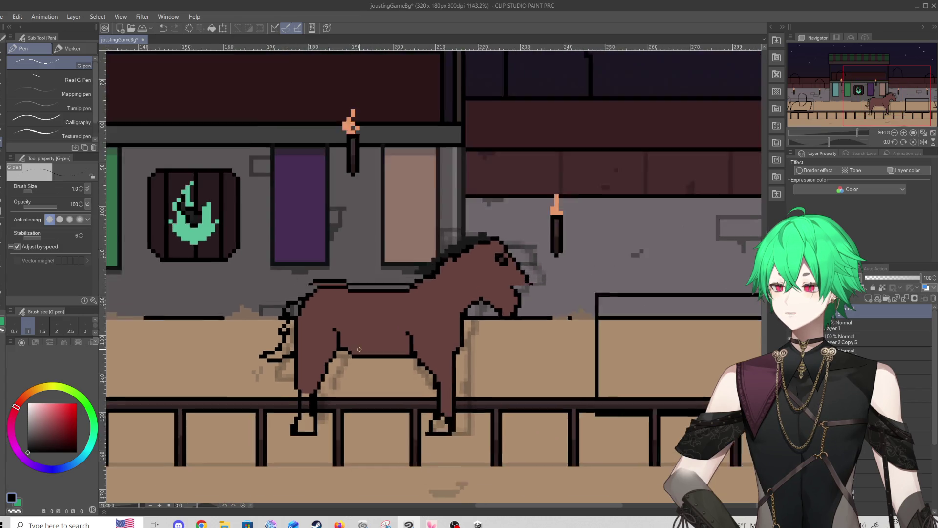
pyautogui.scroll(7, 360, 341)
pyautogui.keyDown('alt'); pyautogui.click(338, 344); pyautogui.keyUp('alt')
pyautogui.scroll(-3, 341, 341)
pyautogui.scroll(3, 352, 283)
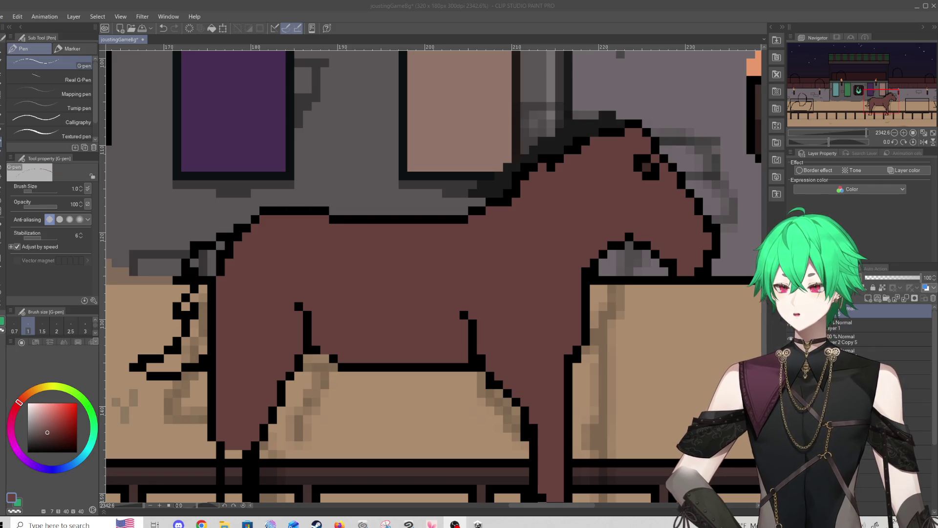
pyautogui.click(466, 281)
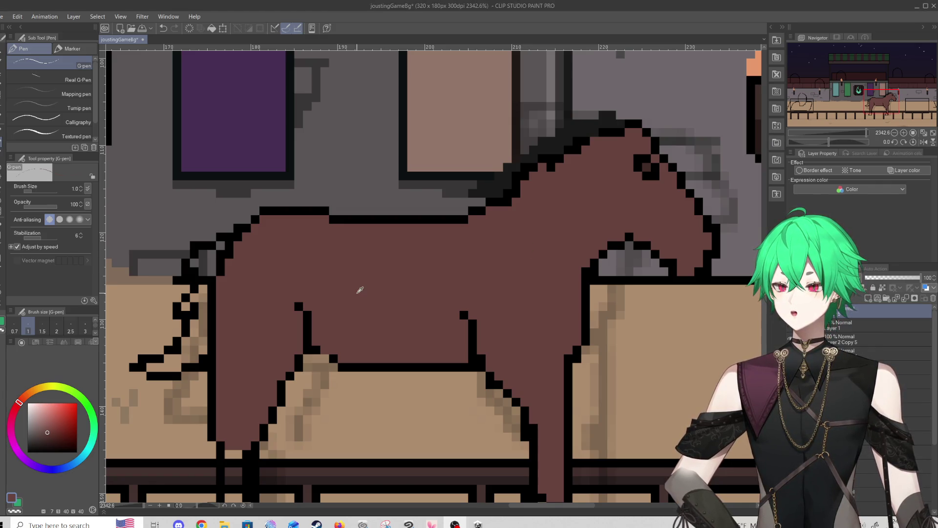
pyautogui.scroll(-5, 253, 321)
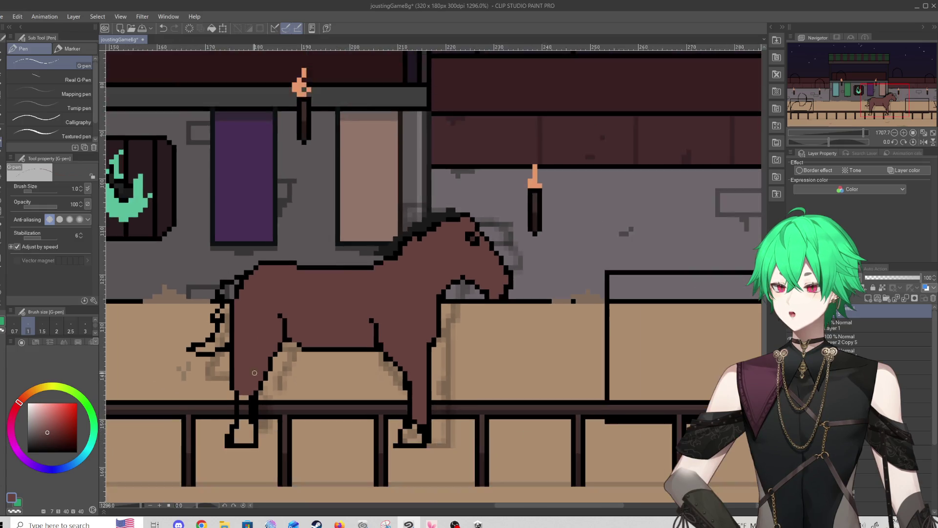
pyautogui.scroll(5, 266, 394)
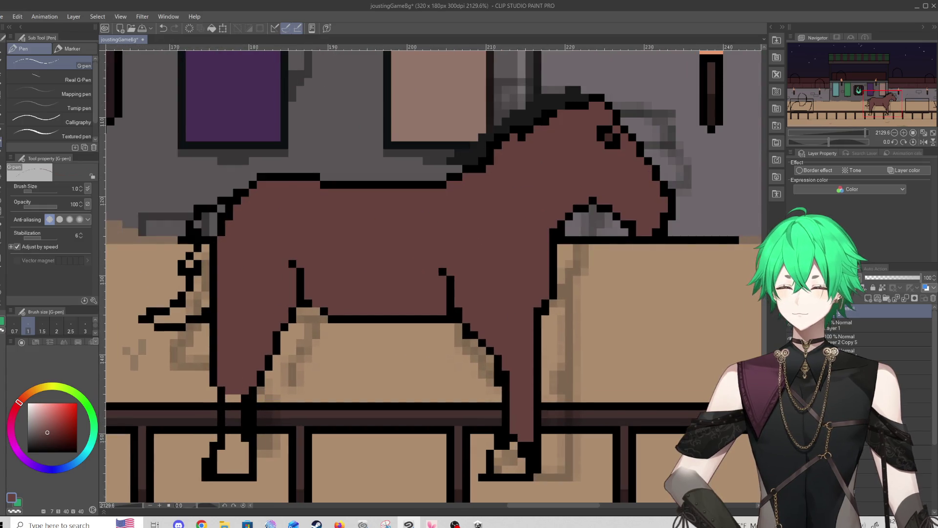
pyautogui.hotkey('alt', 'Tab')
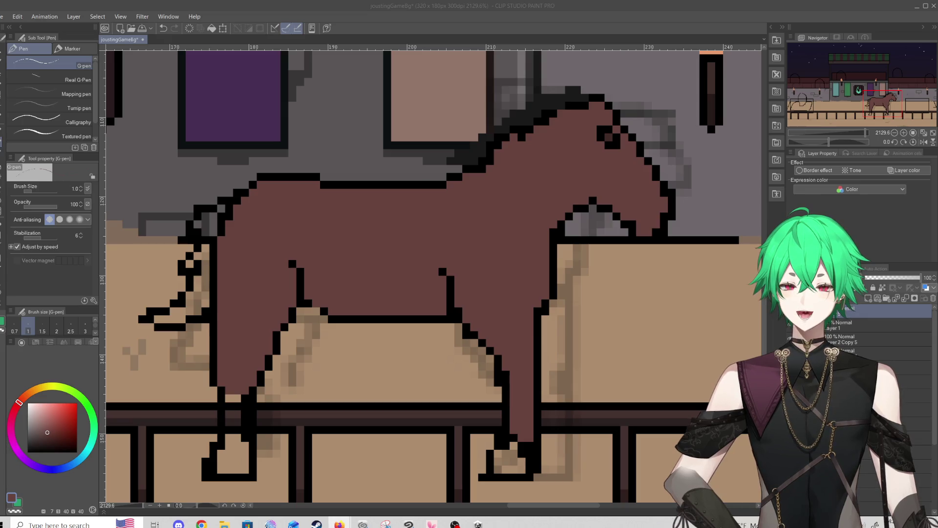
pyautogui.scroll(-2, 257, 330)
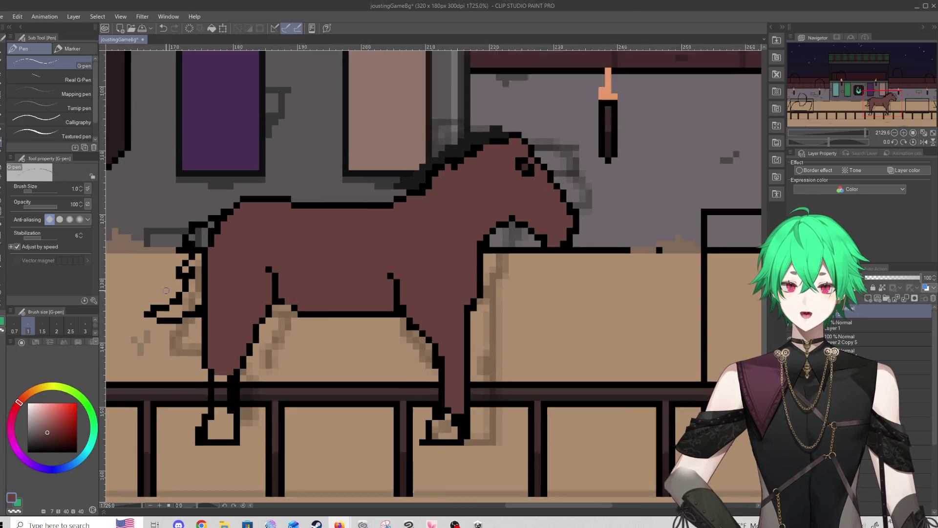
pyautogui.scroll(2, 257, 330)
# Extend the front leg's brown fill downward and outline the top of the hoof in black
pyautogui.moveTo(243, 372)
pyautogui.mouseDown()
pyautogui.moveTo(246, 406)
pyautogui.moveTo(252, 366)
pyautogui.mouseUp()
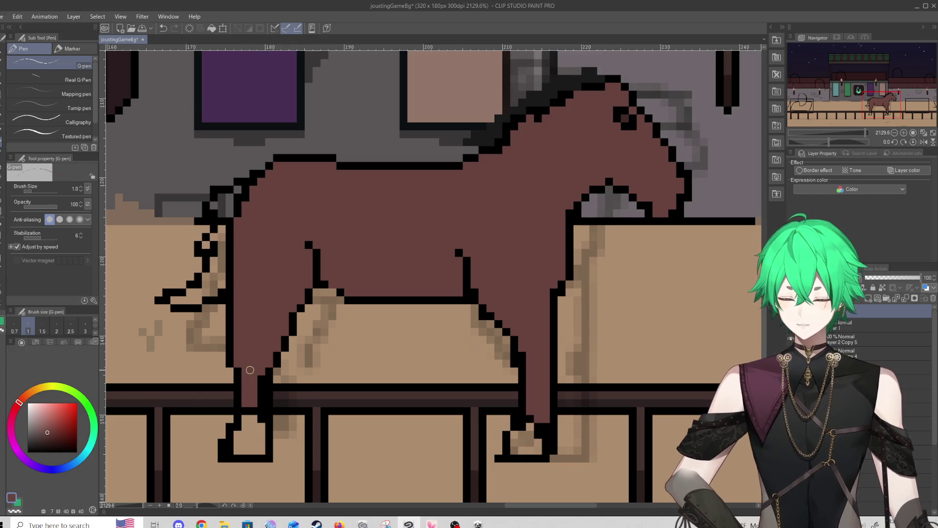
pyautogui.keyDown('alt'); pyautogui.click(242, 413); pyautogui.keyUp('alt')
pyautogui.moveTo(232, 435); pyautogui.dragTo(265, 429)
# Paint a solid near-black mane along the neck, undoing the overlong edge strokes
pyautogui.keyDown('alt'); pyautogui.click(509, 111); pyautogui.keyUp('alt')
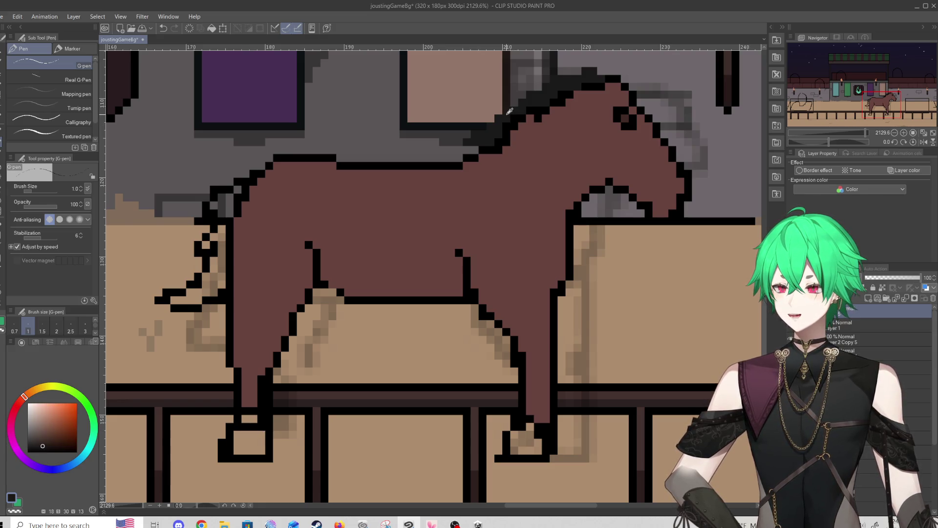
pyautogui.keyDown('alt'); pyautogui.click(490, 137); pyautogui.keyUp('alt')
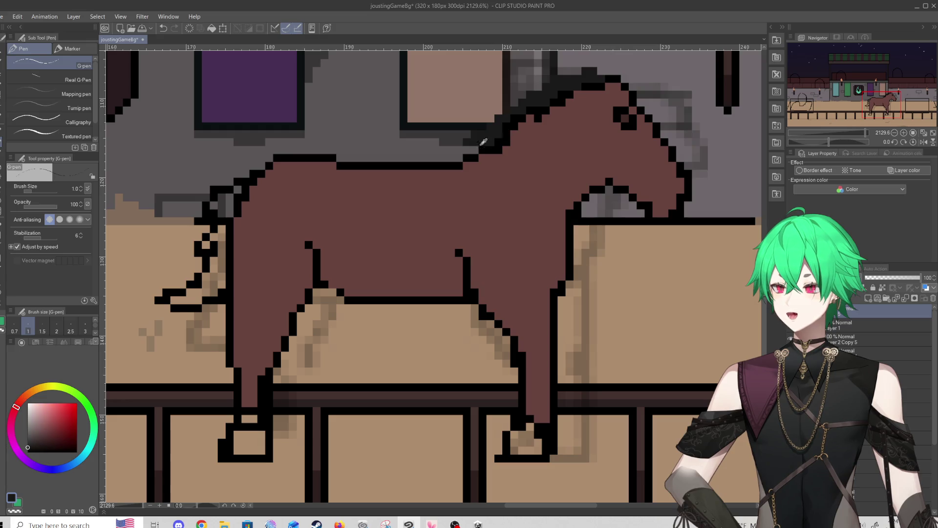
pyautogui.moveTo(477, 146)
pyautogui.mouseDown()
pyautogui.moveTo(475, 174)
pyautogui.moveTo(605, 90)
pyautogui.moveTo(562, 109)
pyautogui.moveTo(499, 159)
pyautogui.moveTo(494, 143)
pyautogui.moveTo(481, 150)
pyautogui.moveTo(562, 98)
pyautogui.moveTo(486, 162)
pyautogui.moveTo(546, 116)
pyautogui.mouseUp()
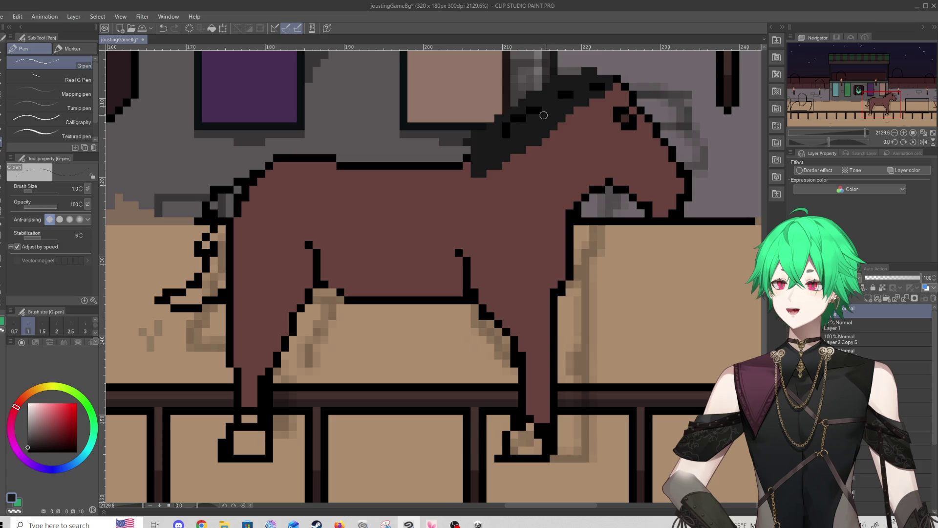
pyautogui.moveTo(496, 141)
pyautogui.mouseDown()
pyautogui.moveTo(548, 103)
pyautogui.moveTo(593, 92)
pyautogui.mouseUp()
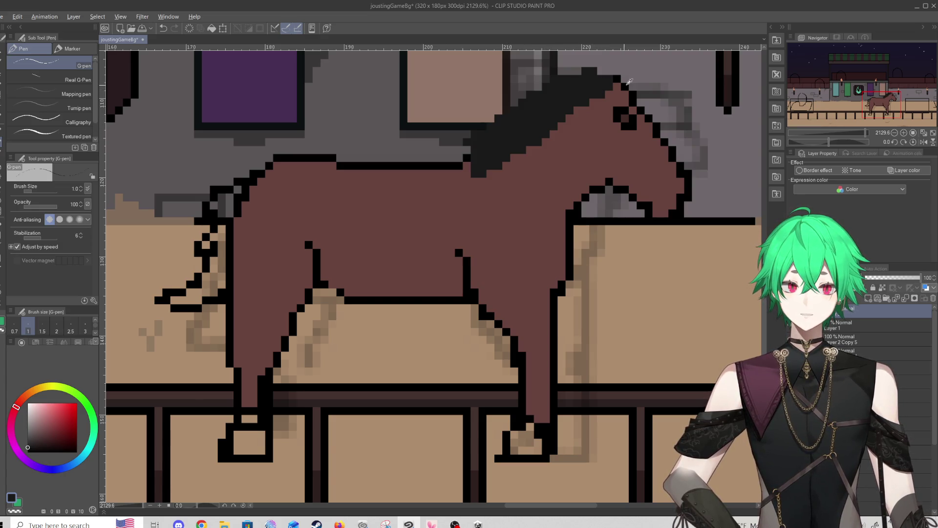
pyautogui.moveTo(620, 72)
pyautogui.mouseDown()
pyautogui.moveTo(574, 73)
pyautogui.moveTo(464, 156)
pyautogui.mouseUp()
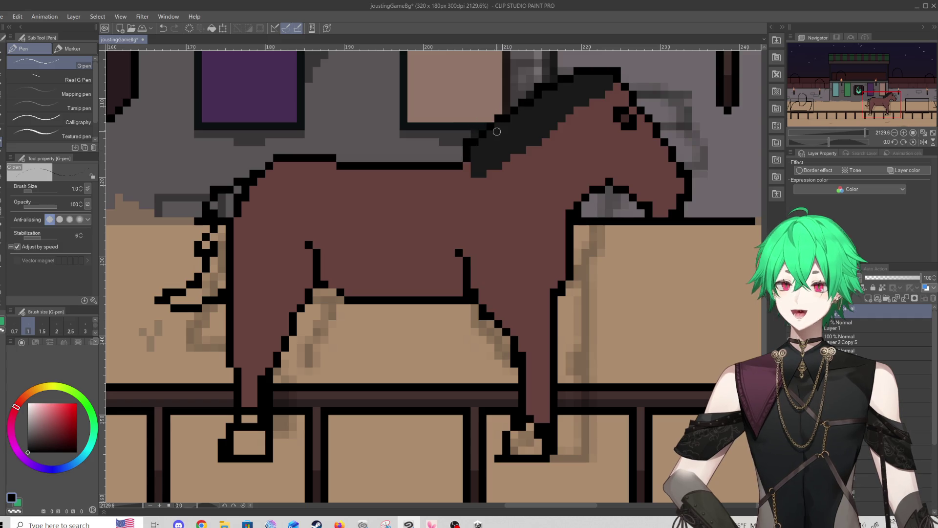
pyautogui.hotkey('ctrl', 'z')
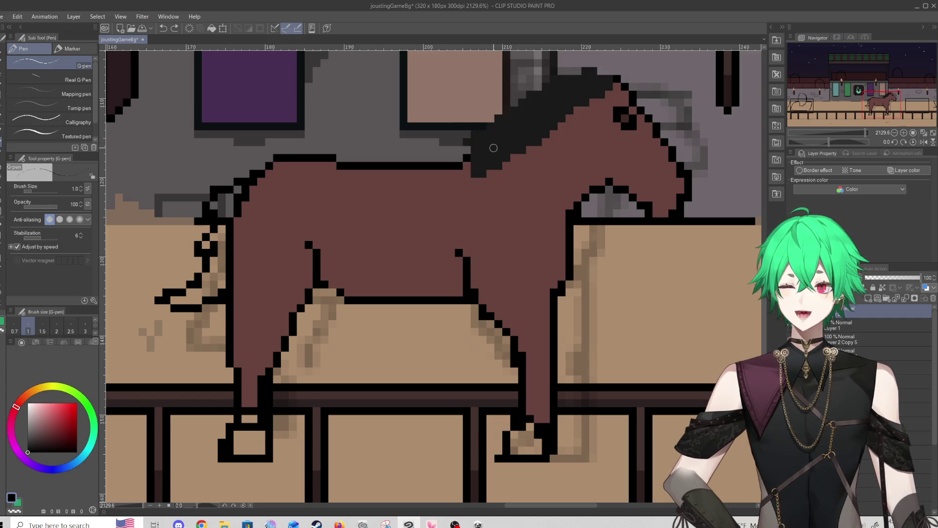
pyautogui.moveTo(464, 157)
pyautogui.mouseDown()
pyautogui.moveTo(500, 116)
pyautogui.moveTo(611, 76)
pyautogui.mouseUp()
pyautogui.hotkey('ctrl', 'z')
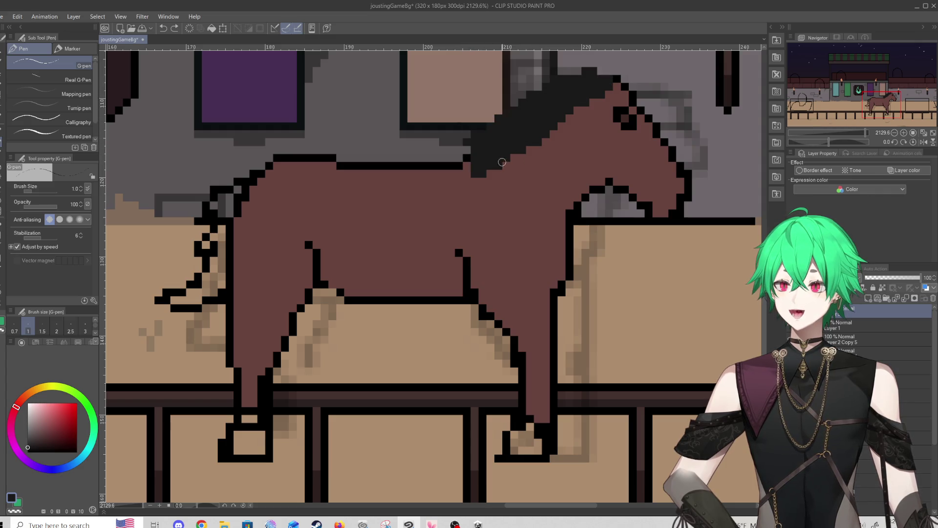
pyautogui.moveTo(506, 192)
pyautogui.mouseDown()
pyautogui.moveTo(509, 170)
pyautogui.moveTo(560, 125)
pyautogui.moveTo(584, 107)
pyautogui.moveTo(594, 122)
pyautogui.moveTo(608, 79)
pyautogui.mouseUp()
pyautogui.click(609, 71)
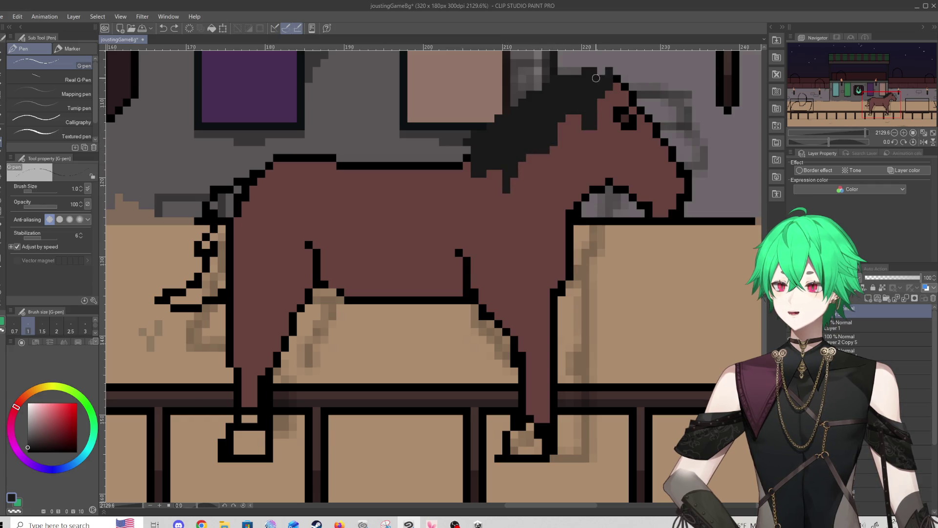
pyautogui.keyDown('alt'); pyautogui.click(621, 186); pyautogui.keyUp('alt')
pyautogui.keyDown('alt'); pyautogui.click(620, 183); pyautogui.keyUp('alt')
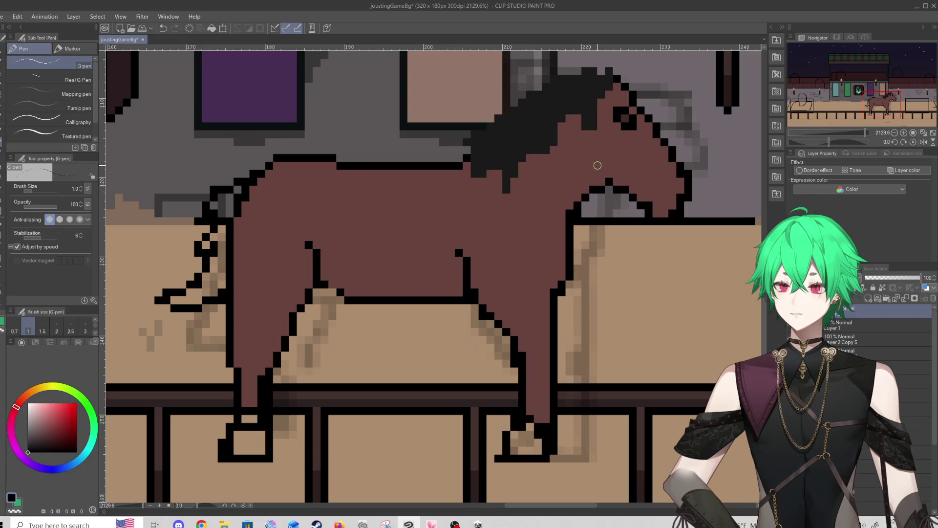
# Redraw the jaw outline, replacing a black jaw pixel with brown and adding black pixels below
pyautogui.moveTo(594, 162); pyautogui.dragTo(604, 181)
pyautogui.hotkey('ctrl', 'z')
pyautogui.hotkey('ctrl', 'z')
pyautogui.hotkey('ctrl', 'z')
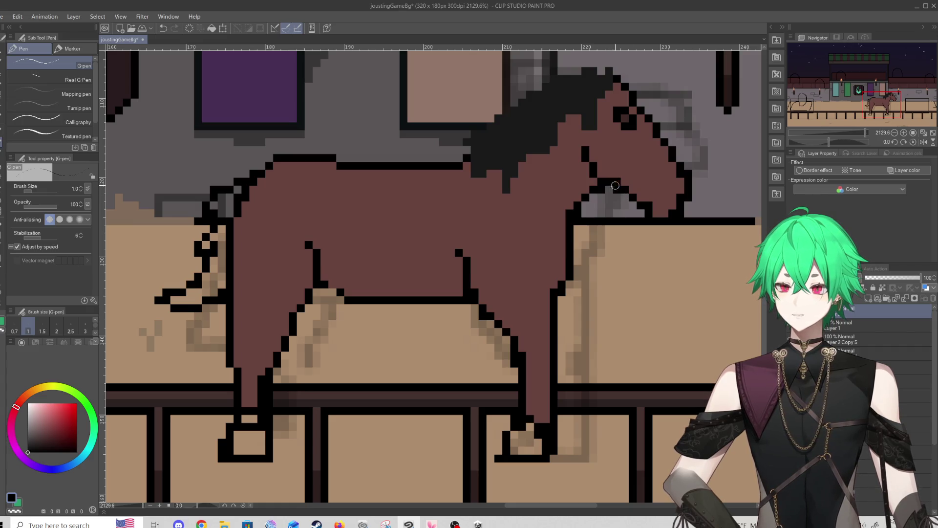
pyautogui.moveTo(627, 193); pyautogui.dragTo(648, 200)
pyautogui.hotkey('ctrl', 'z')
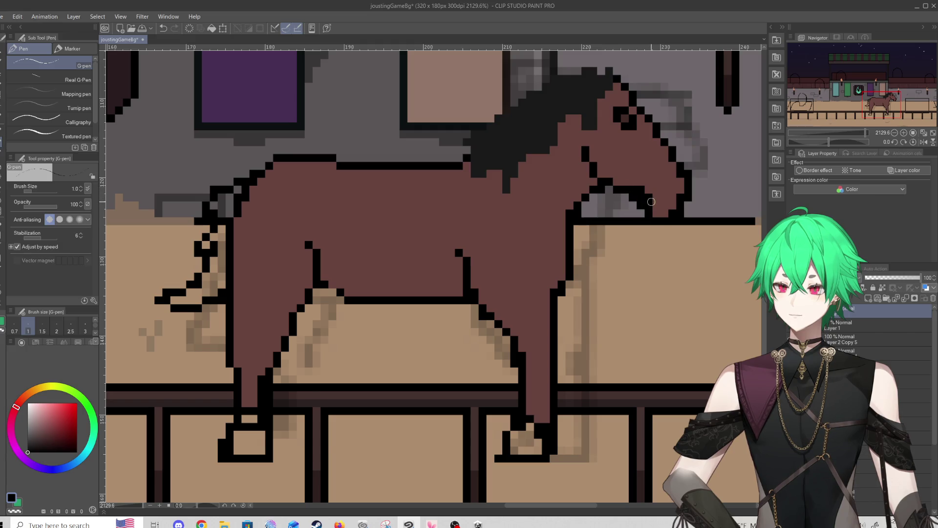
pyautogui.click(1, 193)
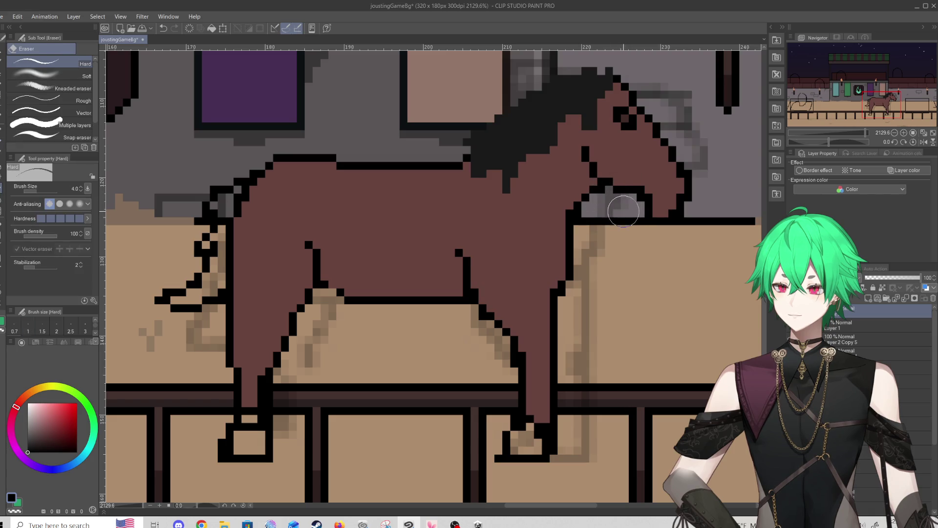
pyautogui.click(2, 143)
pyautogui.keyDown('alt'); pyautogui.click(658, 179); pyautogui.keyUp('alt')
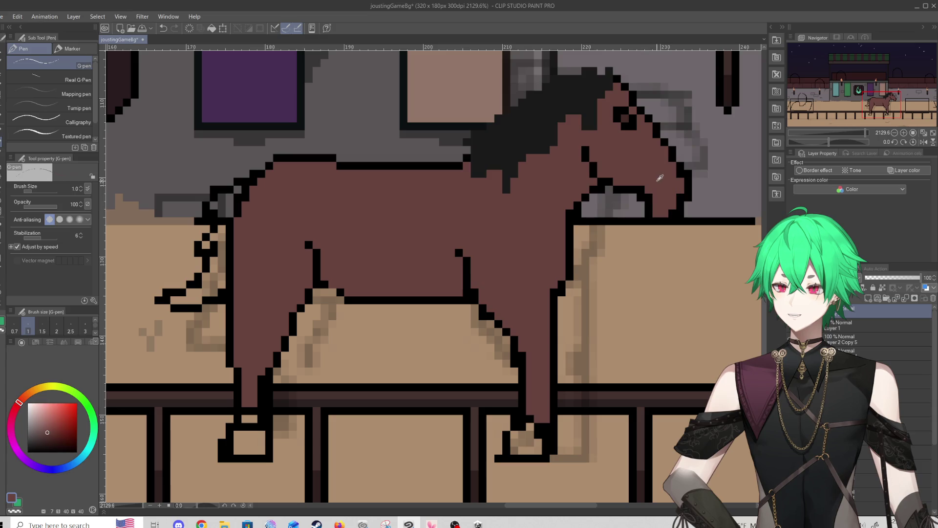
pyautogui.click(638, 189)
pyautogui.keyDown('alt'); pyautogui.click(649, 207); pyautogui.keyUp('alt')
pyautogui.click(654, 211)
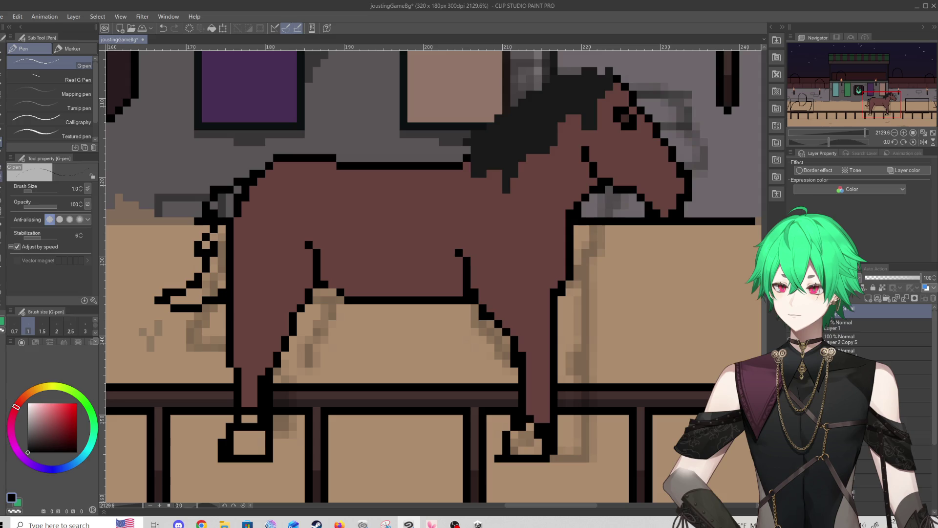
pyautogui.press('e')
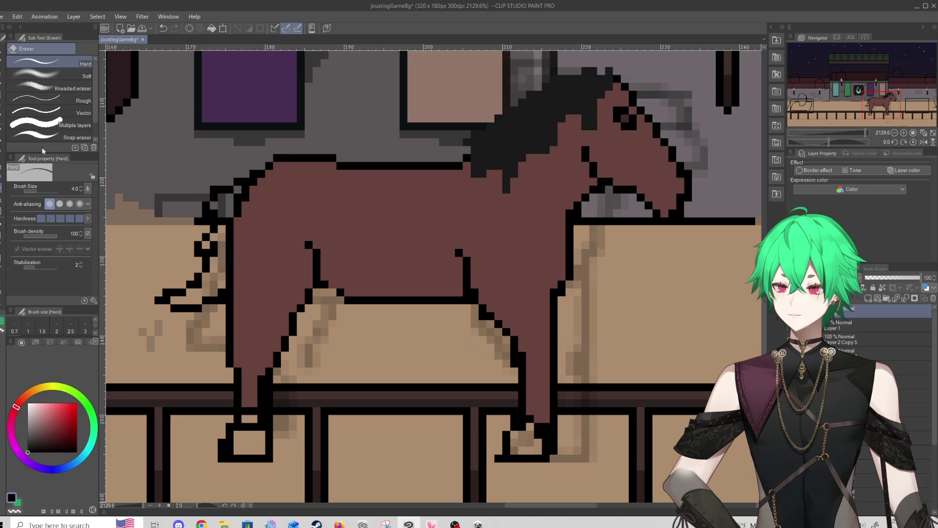
pyautogui.press('p')
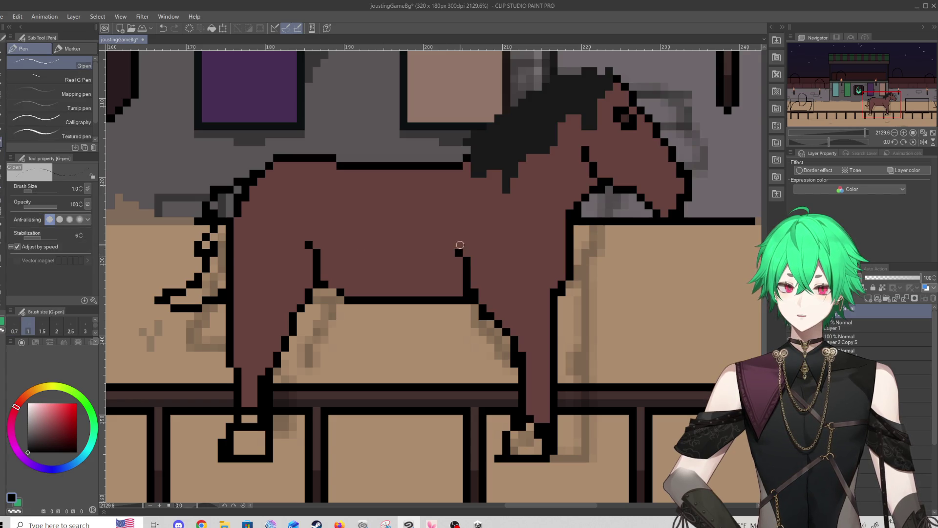
# Paint over the chest's black outline with the horse's brown, undoing a trial jaw erase
pyautogui.keyDown('alt'); pyautogui.click(553, 272); pyautogui.keyUp('alt')
pyautogui.moveTo(554, 289); pyautogui.dragTo(547, 331)
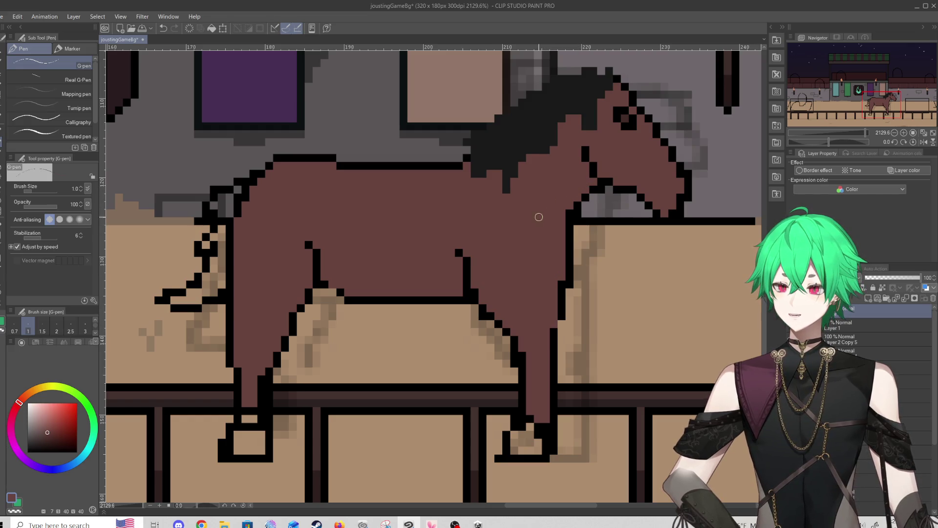
pyautogui.scroll(-4, 530, 227)
pyautogui.scroll(1, 531, 227)
pyautogui.scroll(2, 544, 213)
pyautogui.scroll(1, 562, 134)
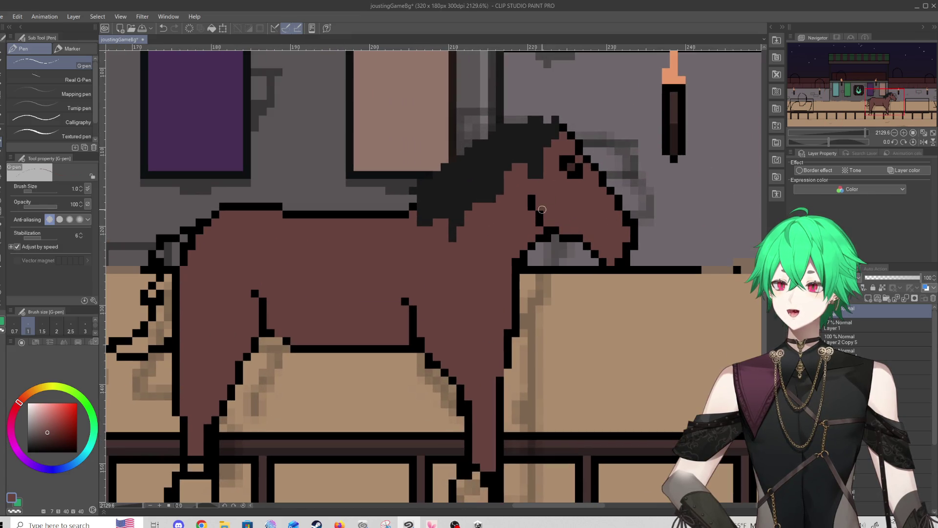
pyautogui.press('e')
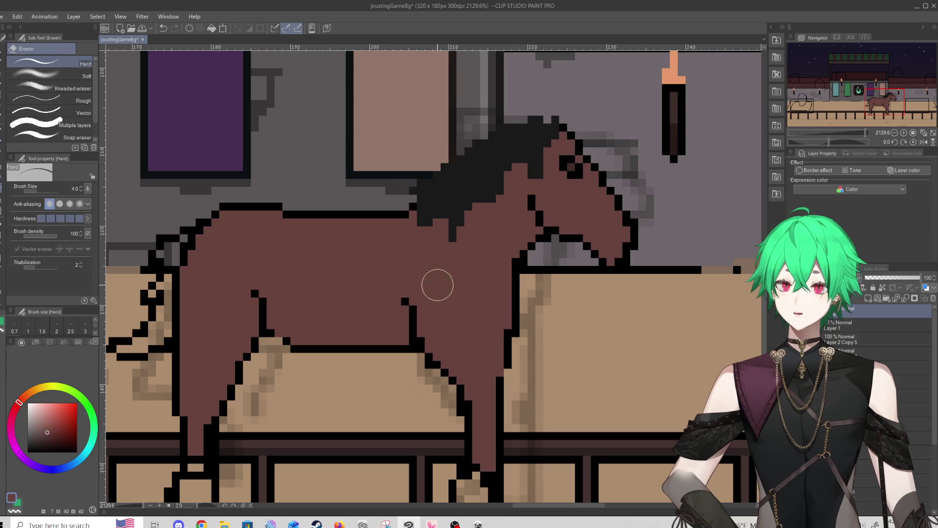
pyautogui.moveTo(553, 255); pyautogui.dragTo(533, 245)
pyautogui.hotkey('ctrl', 'z')
# Lasso the head and mane, nudge them left with Ctrl+T, commit and deselect
pyautogui.press('m')
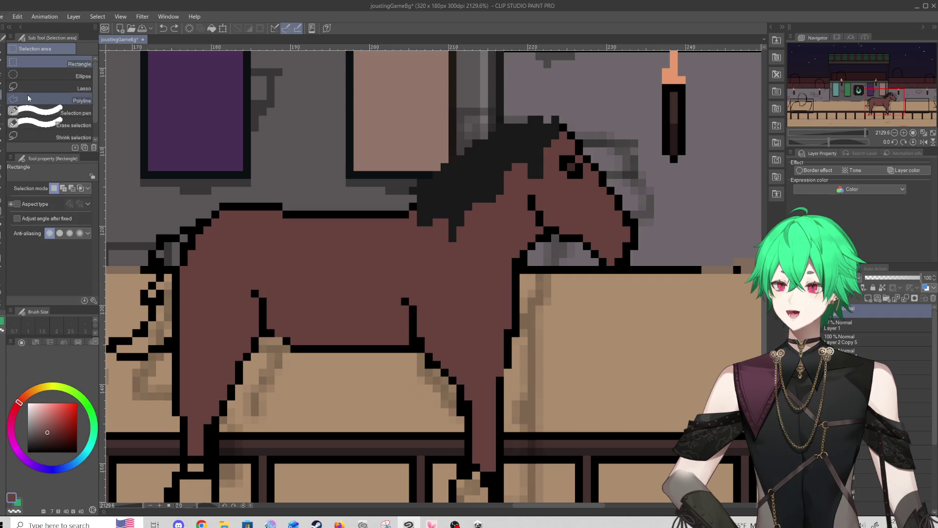
pyautogui.moveTo(512, 98)
pyautogui.mouseDown()
pyautogui.moveTo(403, 181)
pyautogui.moveTo(476, 193)
pyautogui.moveTo(527, 183)
pyautogui.moveTo(597, 272)
pyautogui.moveTo(561, 59)
pyautogui.mouseUp()
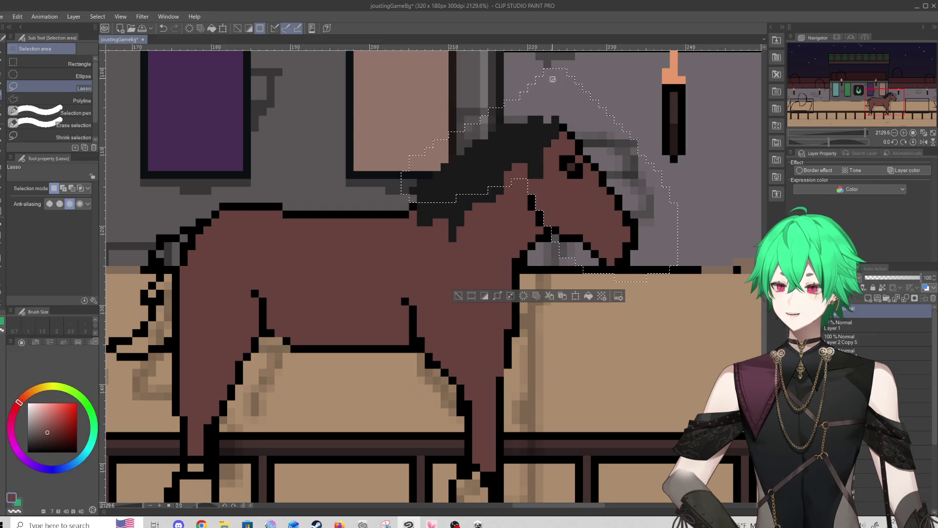
pyautogui.hotkey('ctrl', 't')
pyautogui.moveTo(585, 179); pyautogui.dragTo(593, 180)
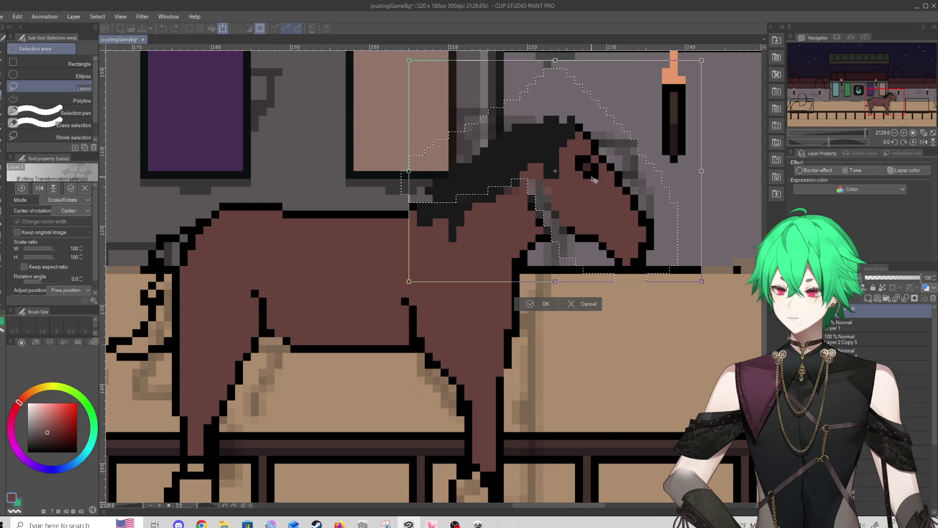
pyautogui.scroll(-5, 594, 180)
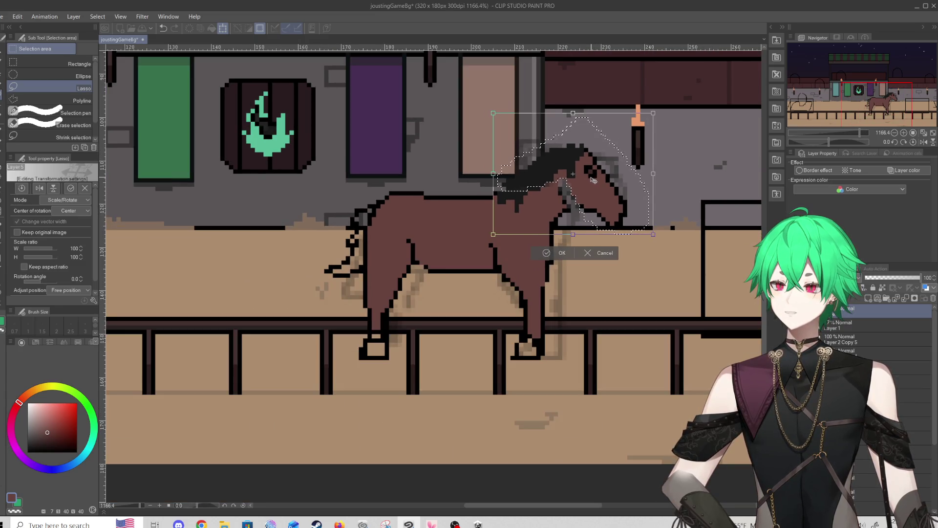
pyautogui.moveTo(594, 179); pyautogui.dragTo(590, 180)
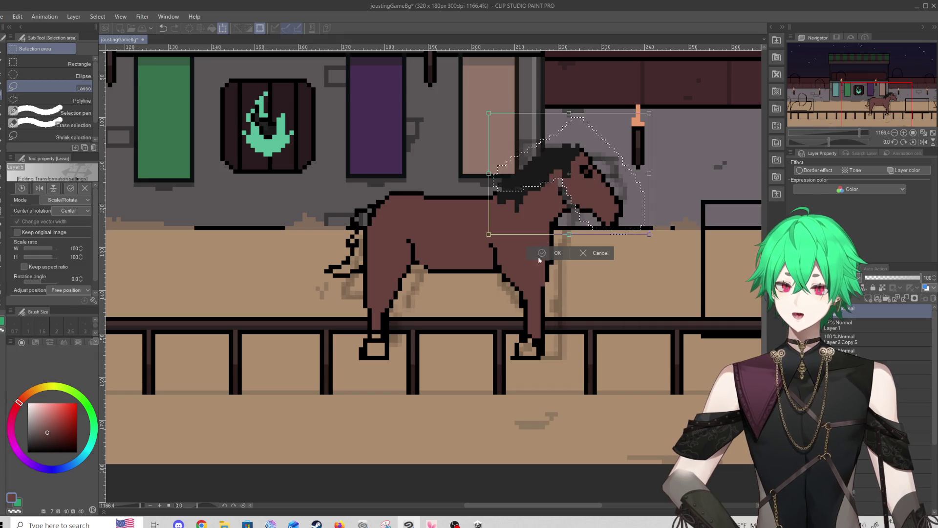
pyautogui.press('Return')
pyautogui.scroll(2, 602, 155)
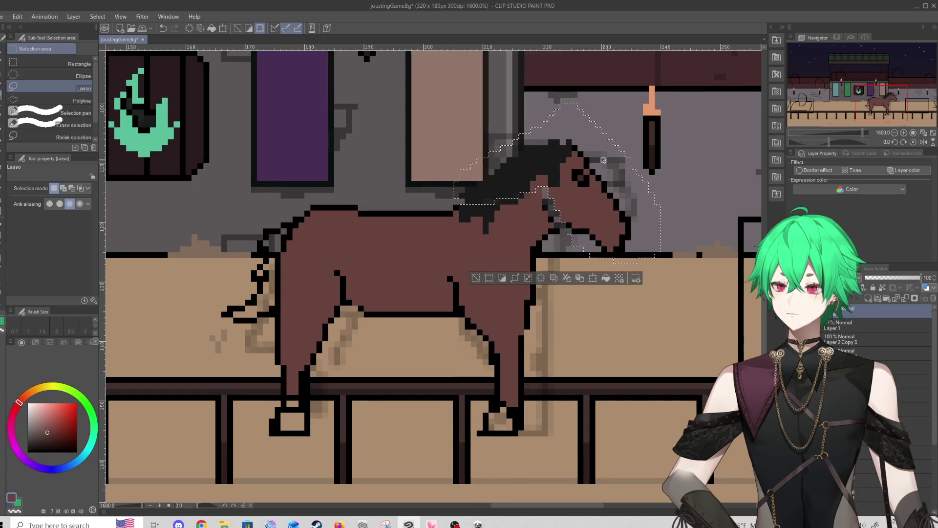
pyautogui.hotkey('ctrl', 'd')
pyautogui.scroll(3, 411, 189)
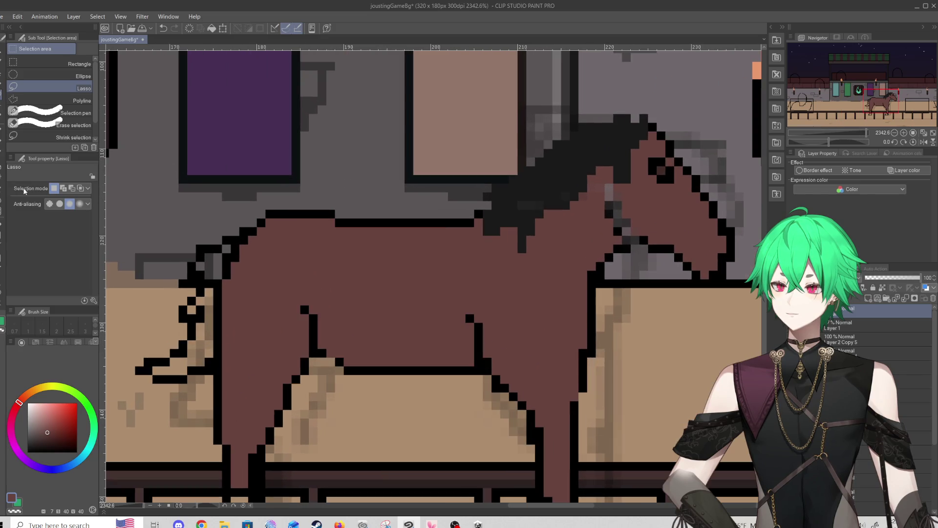
pyautogui.press('e')
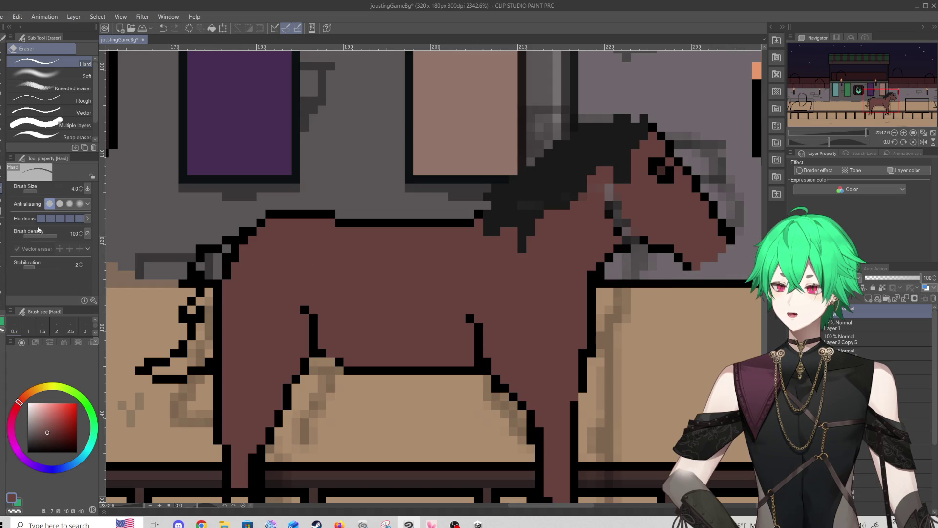
pyautogui.press('p')
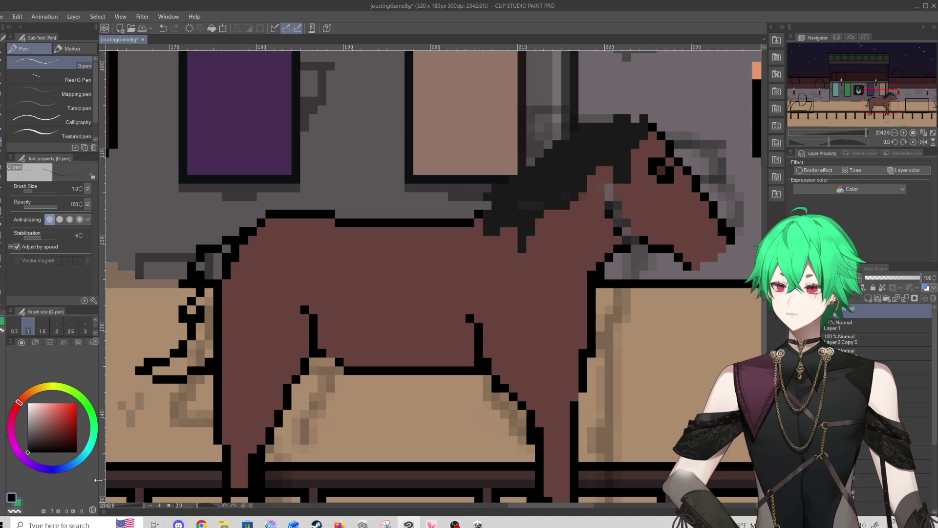
pyautogui.click(455, 523)
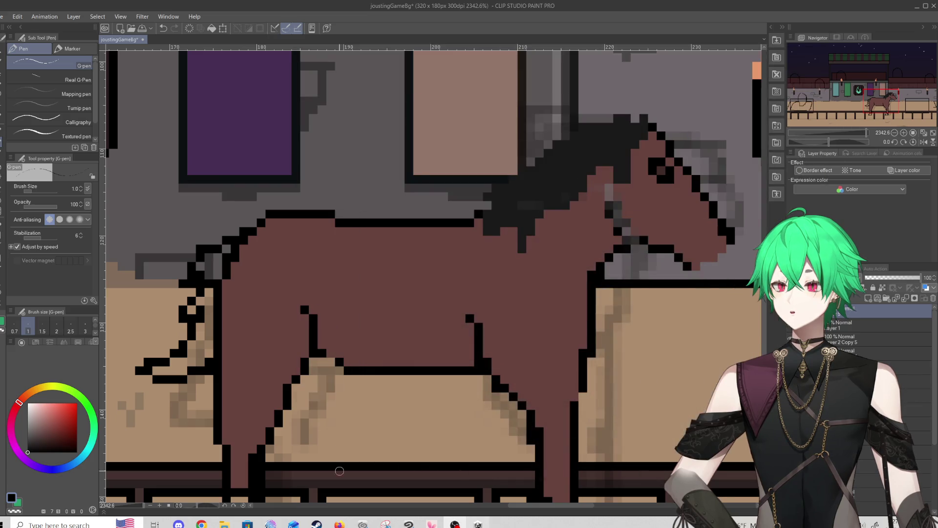
pyautogui.scroll(-3, 321, 295)
pyautogui.scroll(4, 321, 295)
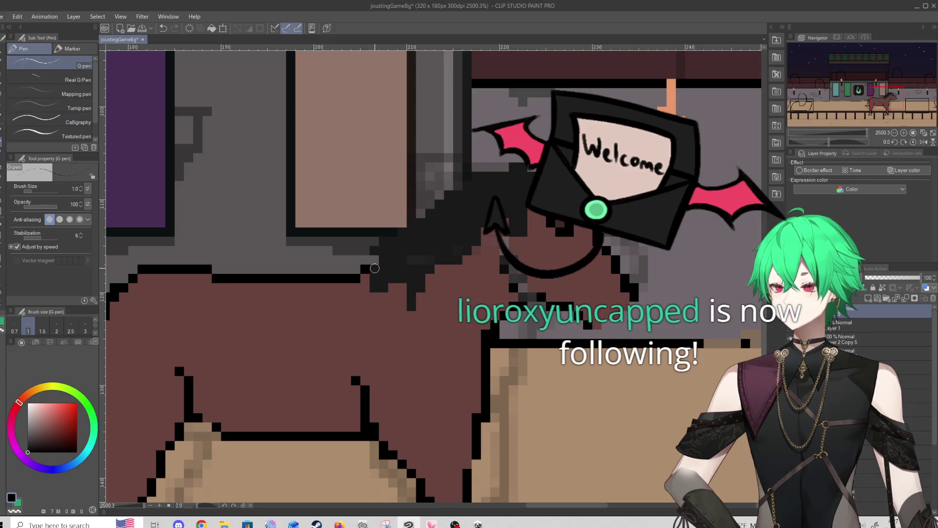
pyautogui.moveTo(372, 241)
pyautogui.mouseDown()
pyautogui.moveTo(513, 152)
pyautogui.moveTo(545, 163)
pyautogui.moveTo(554, 191)
pyautogui.mouseUp()
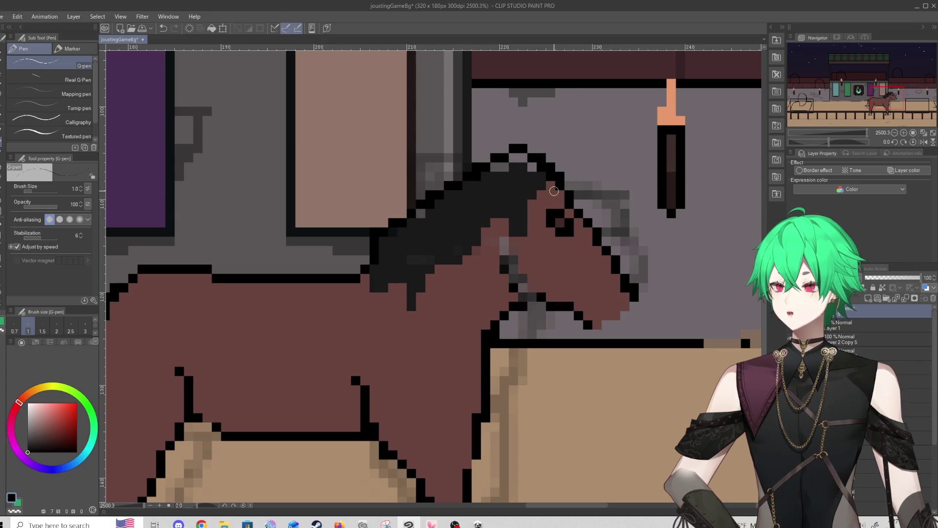
# Fill the mane's grey gaps and its lower edge with pure black
pyautogui.keyDown('alt'); pyautogui.click(481, 206); pyautogui.keyUp('alt')
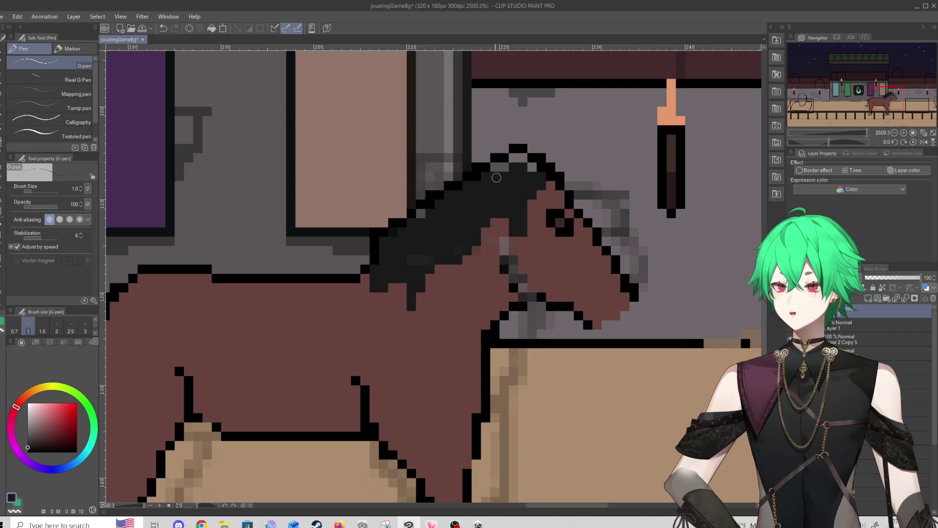
pyautogui.moveTo(519, 160)
pyautogui.mouseDown()
pyautogui.moveTo(534, 169)
pyautogui.moveTo(501, 164)
pyautogui.moveTo(412, 224)
pyautogui.mouseUp()
pyautogui.moveTo(28, 450); pyautogui.dragTo(14, 459)
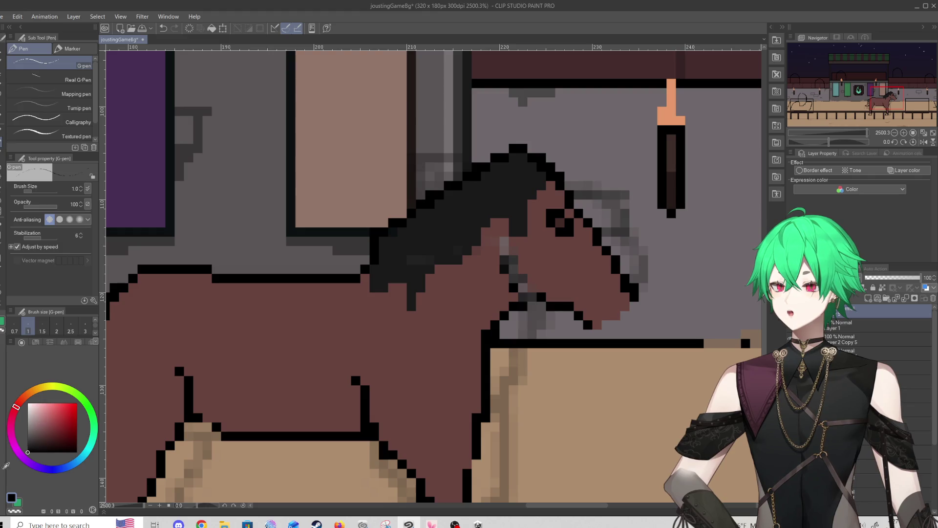
pyautogui.moveTo(371, 280)
pyautogui.mouseDown()
pyautogui.moveTo(385, 299)
pyautogui.moveTo(404, 281)
pyautogui.moveTo(420, 325)
pyautogui.moveTo(438, 265)
pyautogui.moveTo(457, 268)
pyautogui.moveTo(486, 215)
pyautogui.moveTo(501, 228)
pyautogui.moveTo(513, 215)
pyautogui.moveTo(527, 223)
pyautogui.moveTo(551, 178)
pyautogui.moveTo(549, 193)
pyautogui.mouseUp()
# Paint brown over the mane edge by the ear and redraw the black jaw outline
pyautogui.keyDown('alt'); pyautogui.click(545, 231); pyautogui.keyUp('alt')
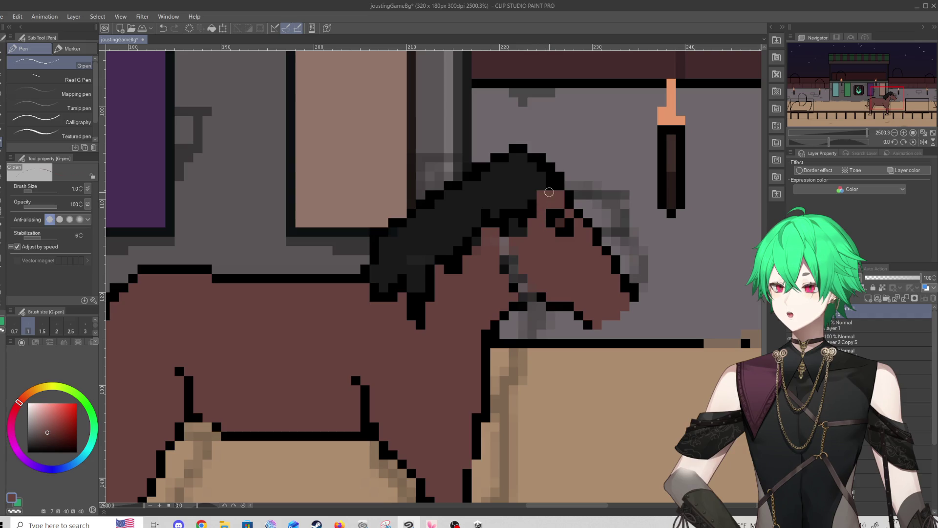
pyautogui.moveTo(520, 238); pyautogui.dragTo(513, 221)
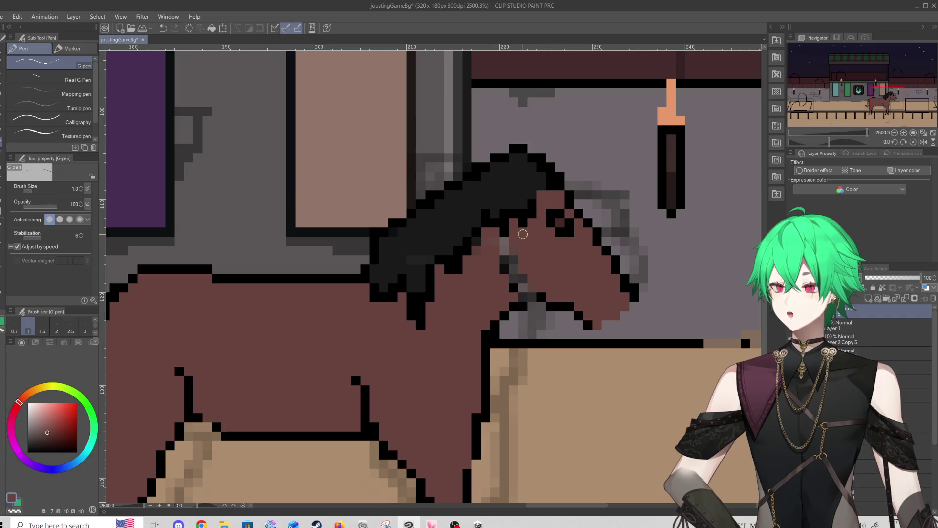
pyautogui.keyDown('alt'); pyautogui.click(503, 267); pyautogui.keyUp('alt')
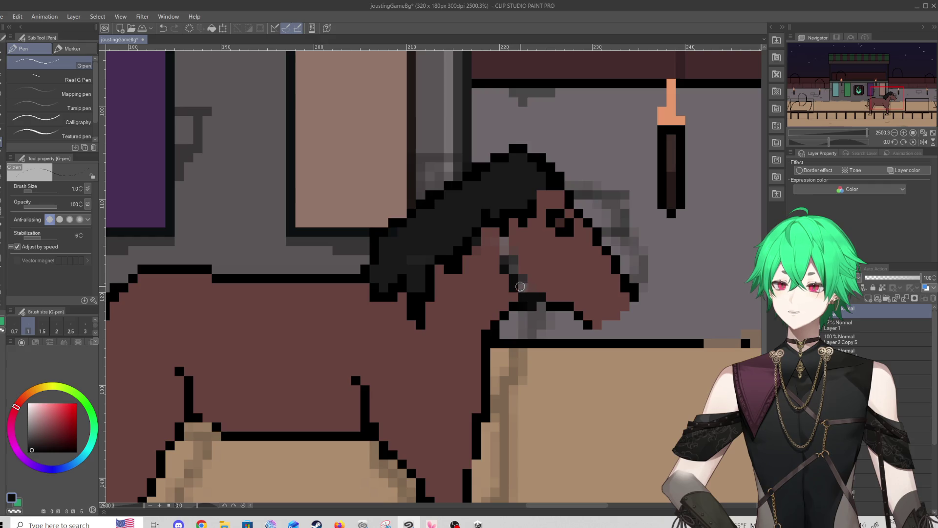
pyautogui.hotkey('ctrl', 'z')
pyautogui.click(540, 295)
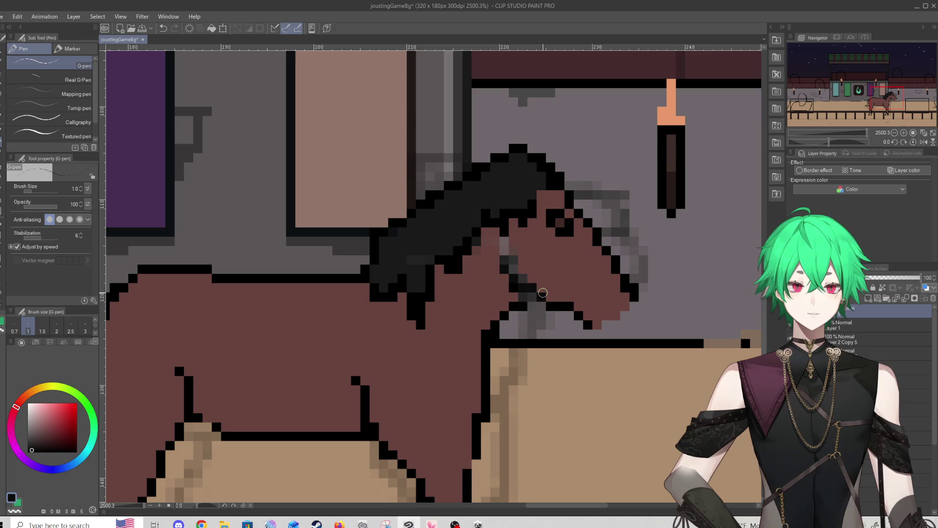
pyautogui.moveTo(574, 311)
pyautogui.mouseDown()
pyautogui.moveTo(597, 326)
pyautogui.moveTo(617, 322)
pyautogui.moveTo(630, 302)
pyautogui.mouseUp()
pyautogui.keyDown('alt'); pyautogui.click(603, 305); pyautogui.keyUp('alt')
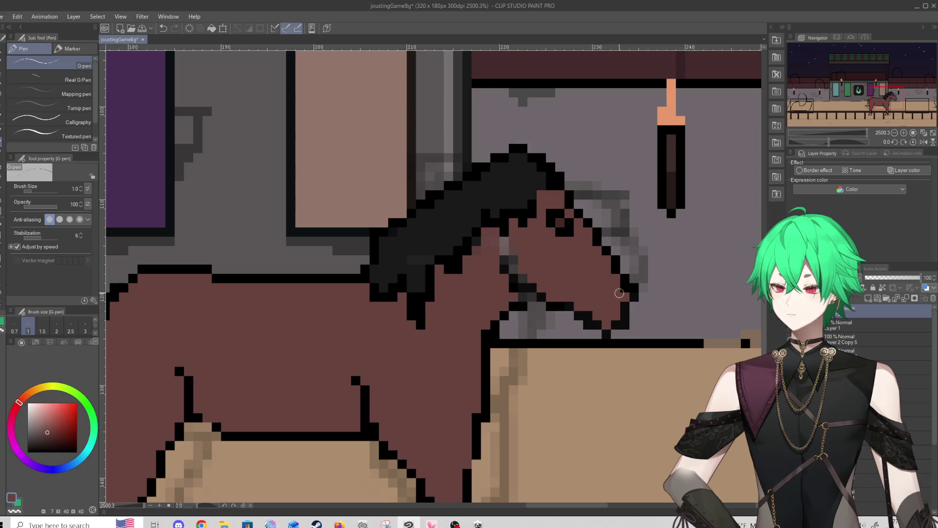
pyautogui.scroll(-6, 624, 288)
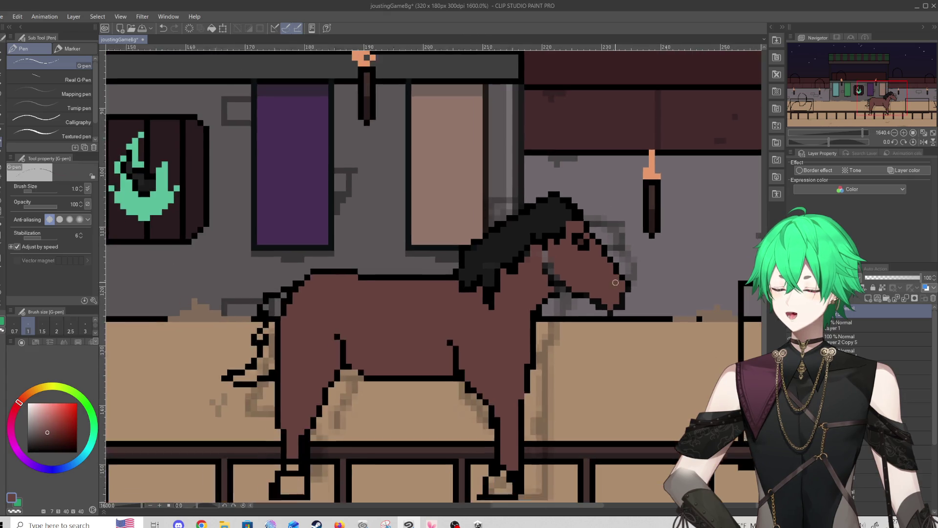
# Sample black from the mane and add a black nostril pixel to the muzzle
pyautogui.scroll(3, 556, 341)
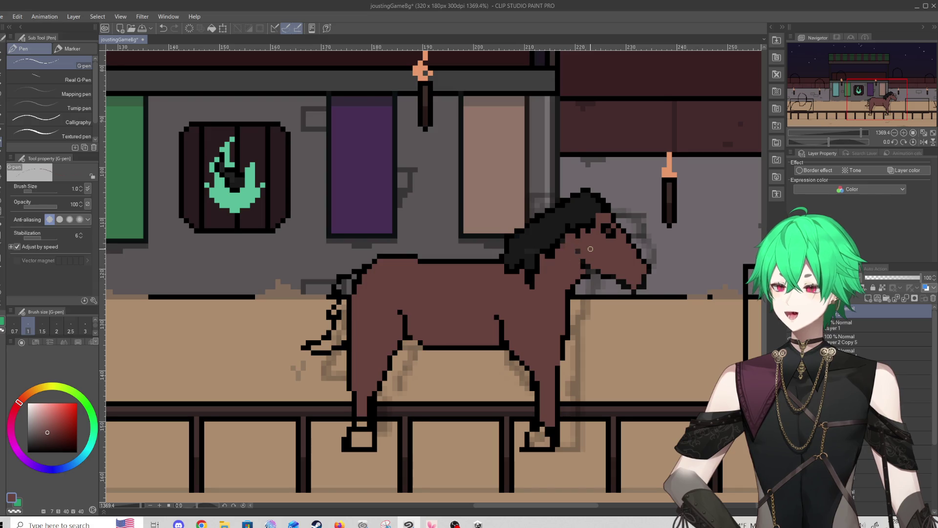
pyautogui.scroll(-4, 611, 254)
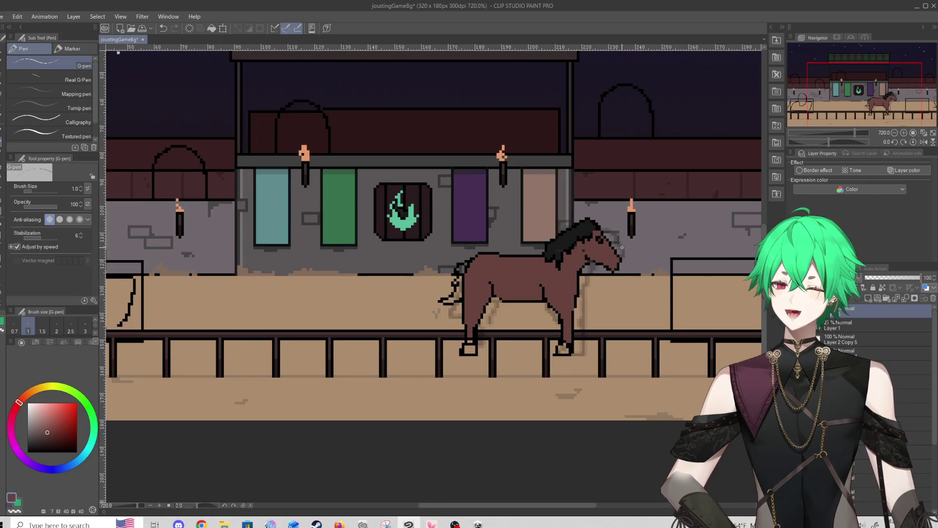
pyautogui.scroll(2, 623, 247)
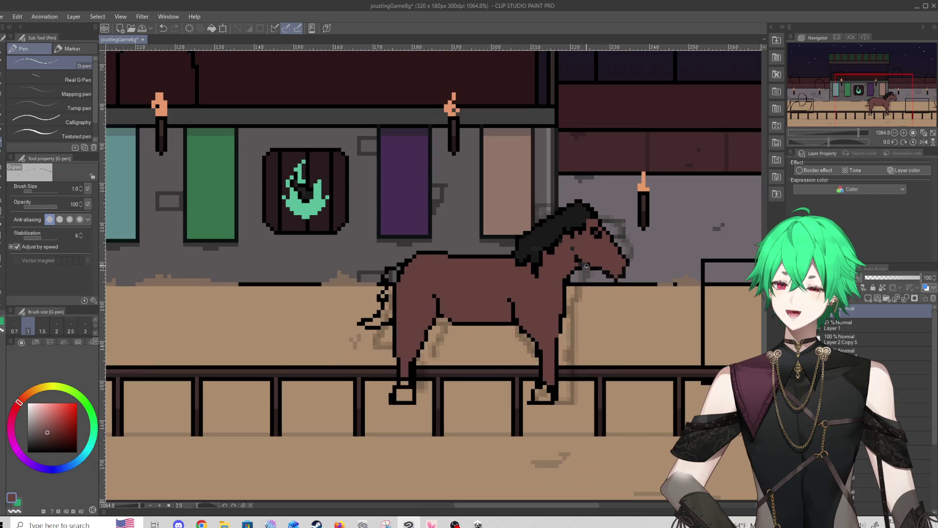
pyautogui.scroll(1, 550, 271)
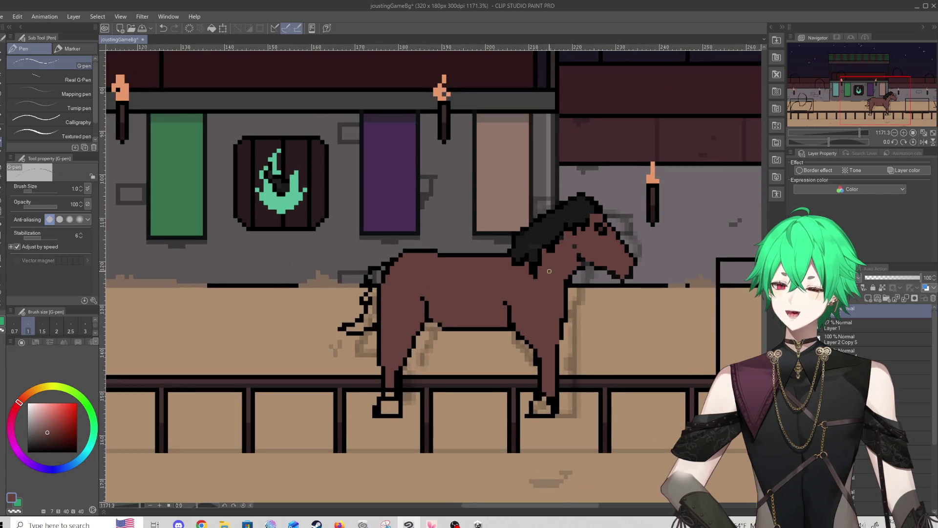
pyautogui.scroll(-6, 549, 271)
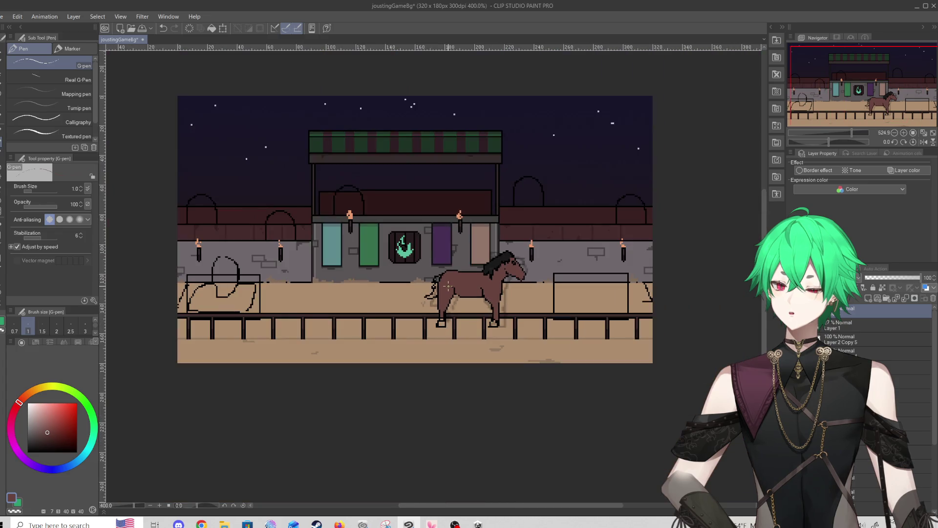
pyautogui.scroll(2, 531, 243)
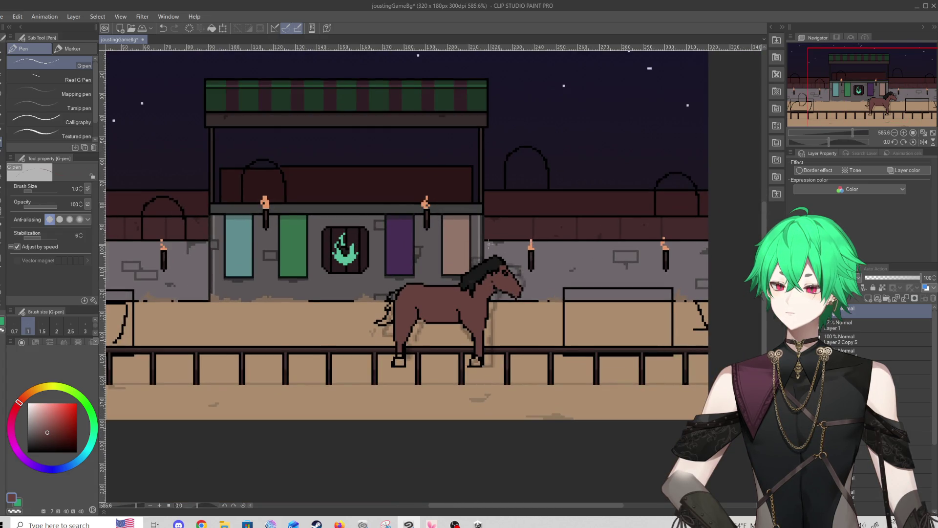
pyautogui.scroll(5, 492, 243)
pyautogui.scroll(-1, 473, 295)
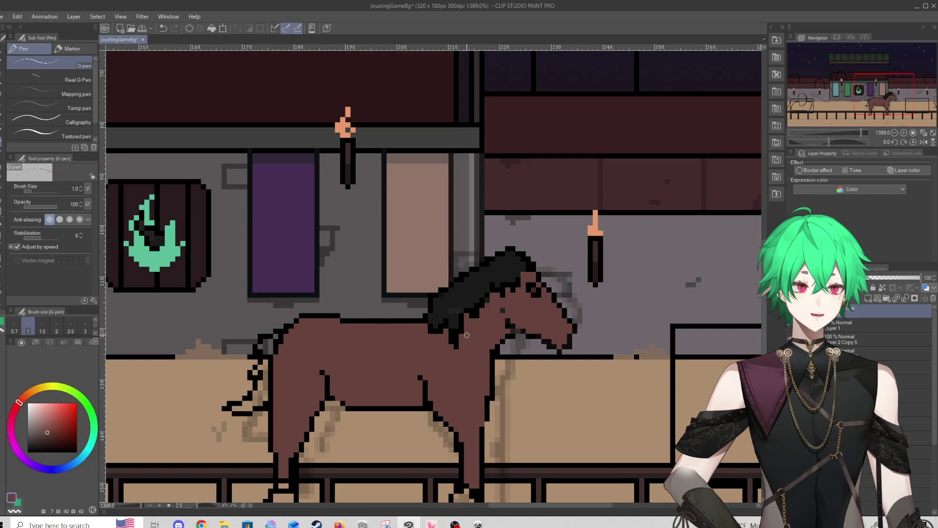
pyautogui.scroll(-2, 460, 332)
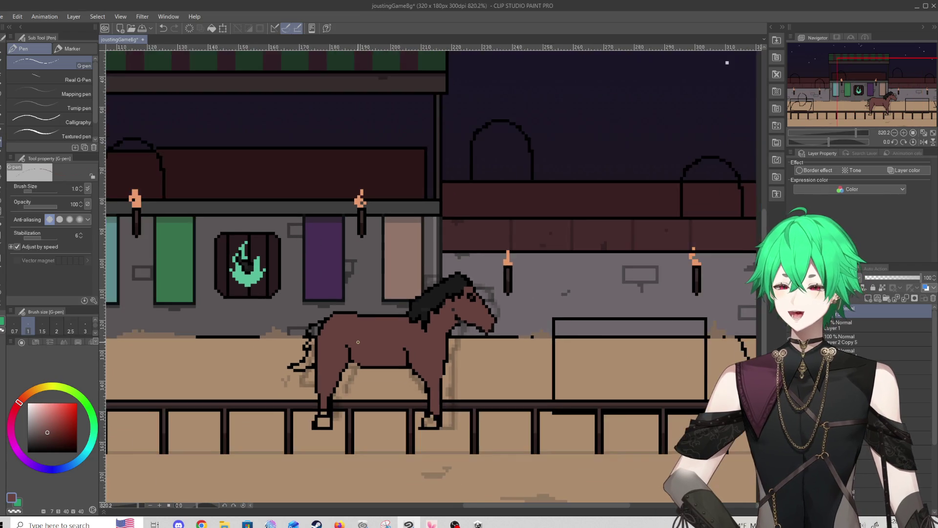
pyautogui.scroll(3, 363, 338)
pyautogui.scroll(-6, 363, 339)
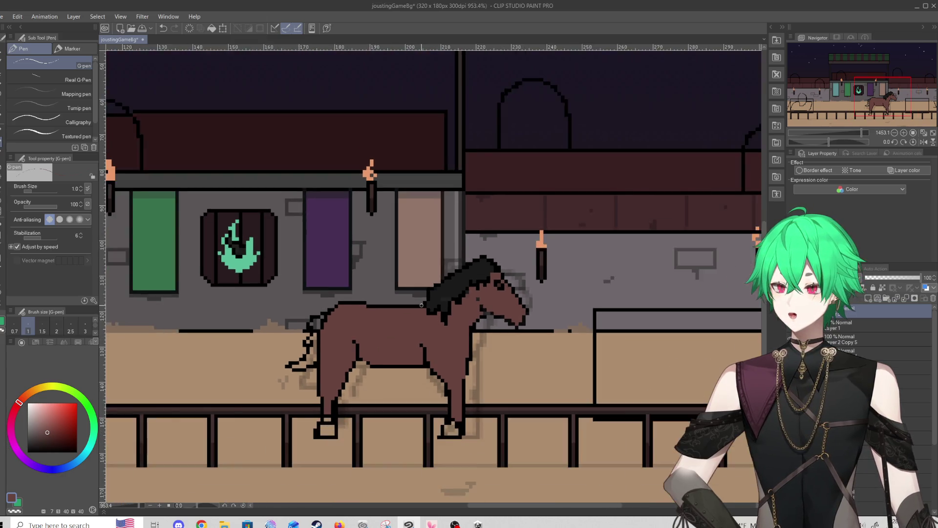
pyautogui.scroll(-1, 439, 341)
pyautogui.scroll(3, 449, 343)
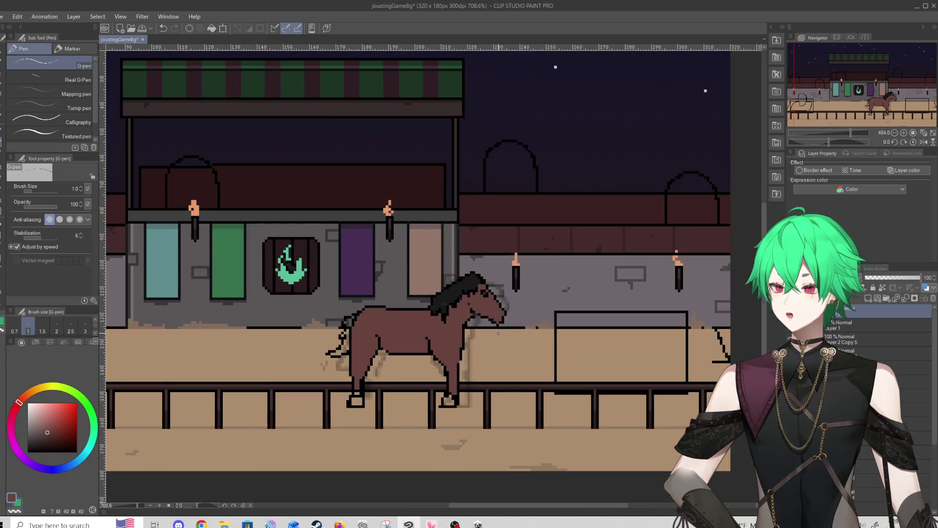
pyautogui.scroll(1, 463, 348)
pyautogui.scroll(4, 463, 347)
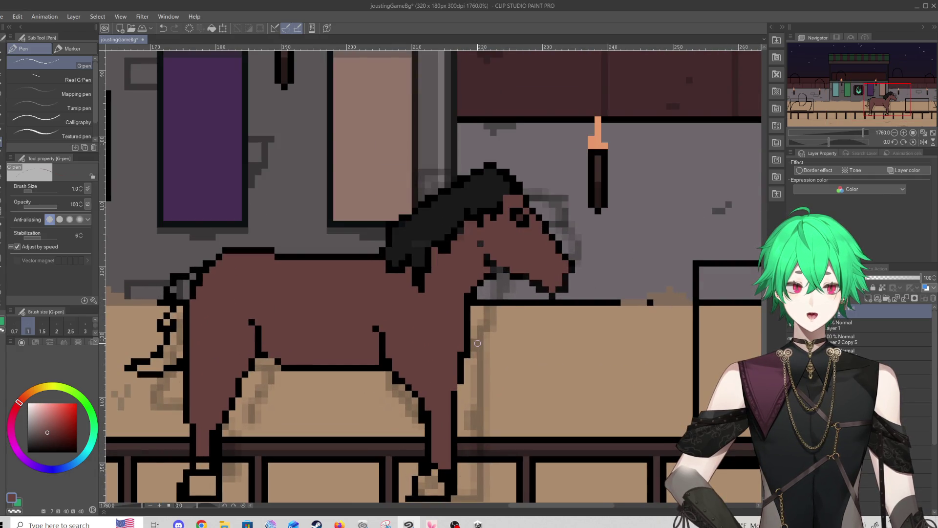
pyautogui.scroll(3, 464, 256)
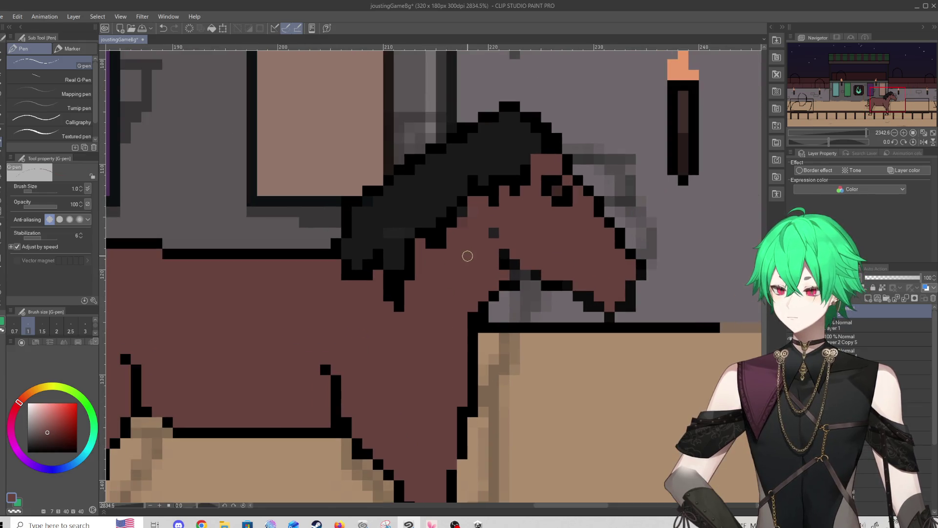
pyautogui.keyDown('alt'); pyautogui.click(506, 255); pyautogui.keyUp('alt')
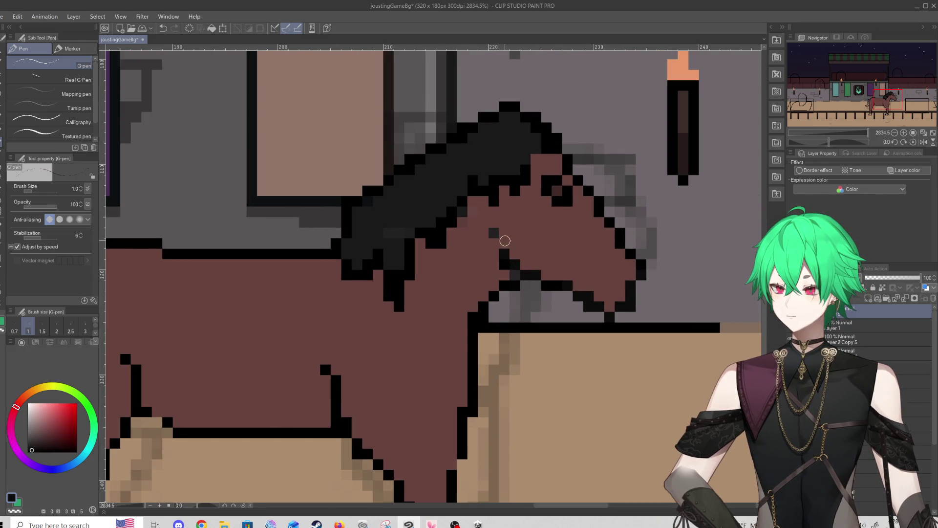
pyautogui.click(494, 243)
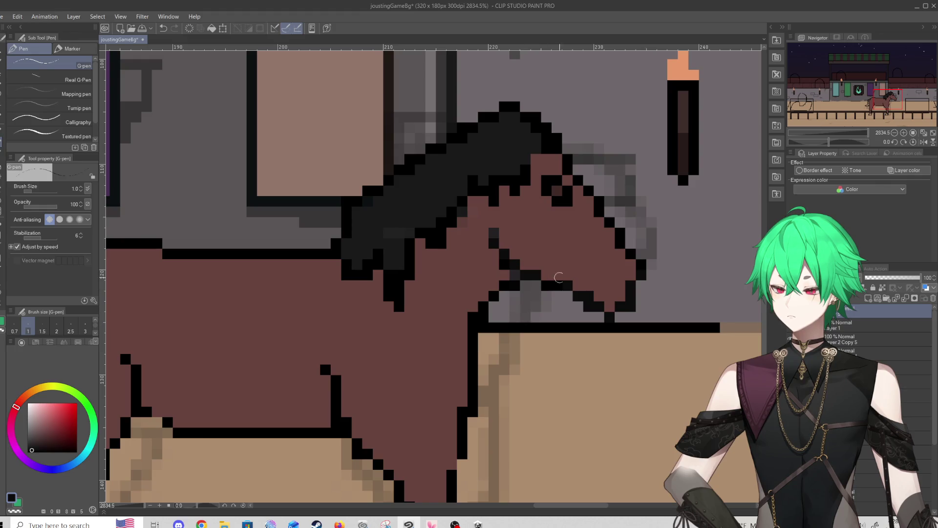
# Try a black mouth line along the muzzle, undoing the strokes to redraw it
pyautogui.moveTo(622, 295)
pyautogui.mouseDown()
pyautogui.moveTo(589, 275)
pyautogui.moveTo(588, 283)
pyautogui.moveTo(611, 293)
pyautogui.moveTo(567, 249)
pyautogui.moveTo(620, 299)
pyautogui.mouseUp()
pyautogui.hotkey('ctrl', 'z')
pyautogui.hotkey('ctrl', 'z')
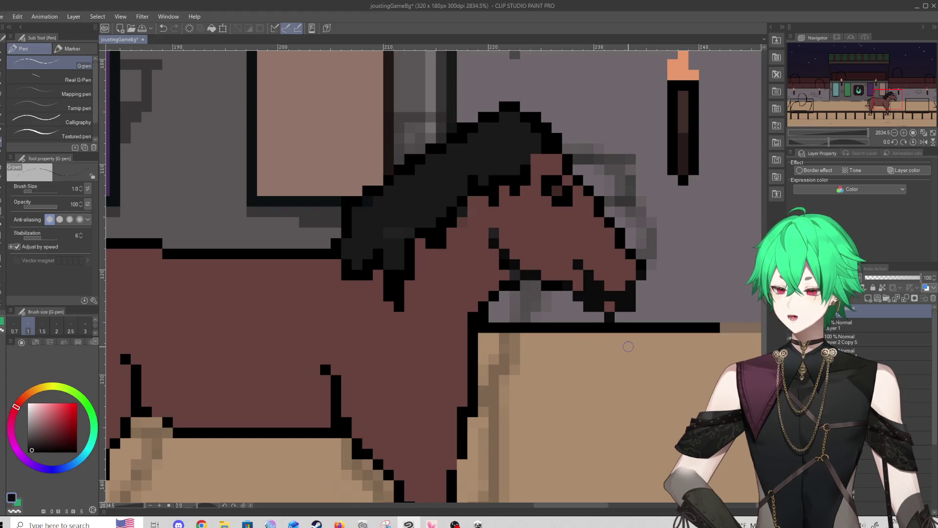
pyautogui.hotkey('ctrl', 'z')
pyautogui.scroll(-5, 467, 350)
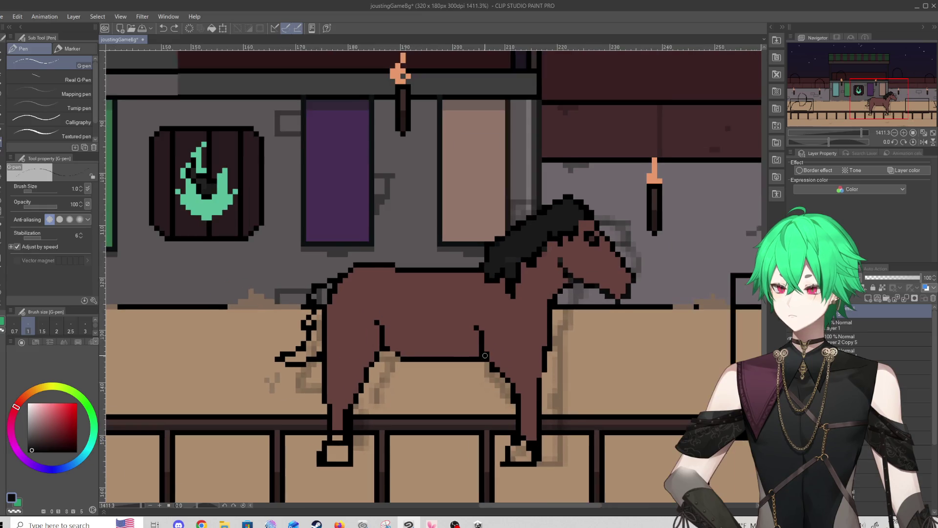
pyautogui.scroll(-1, 467, 351)
pyautogui.scroll(2, 467, 350)
pyautogui.scroll(-2, 467, 351)
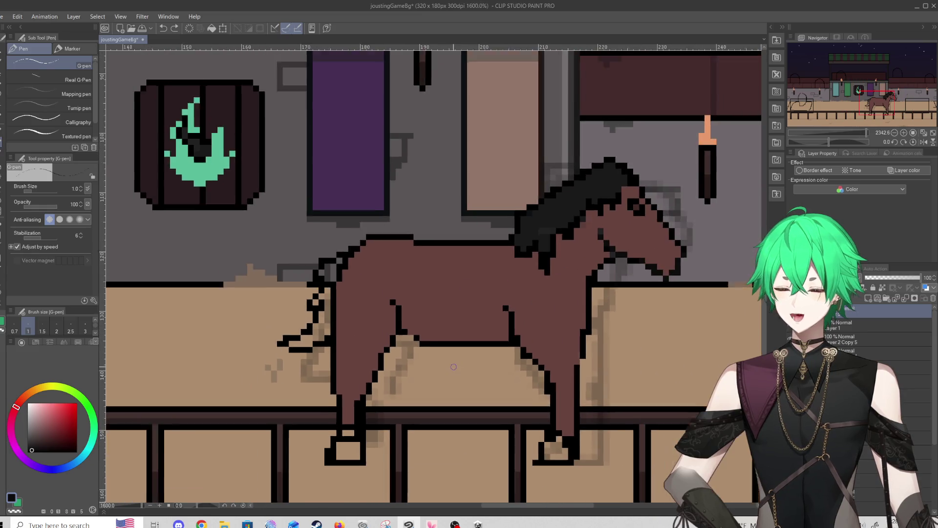
pyautogui.scroll(1, 467, 350)
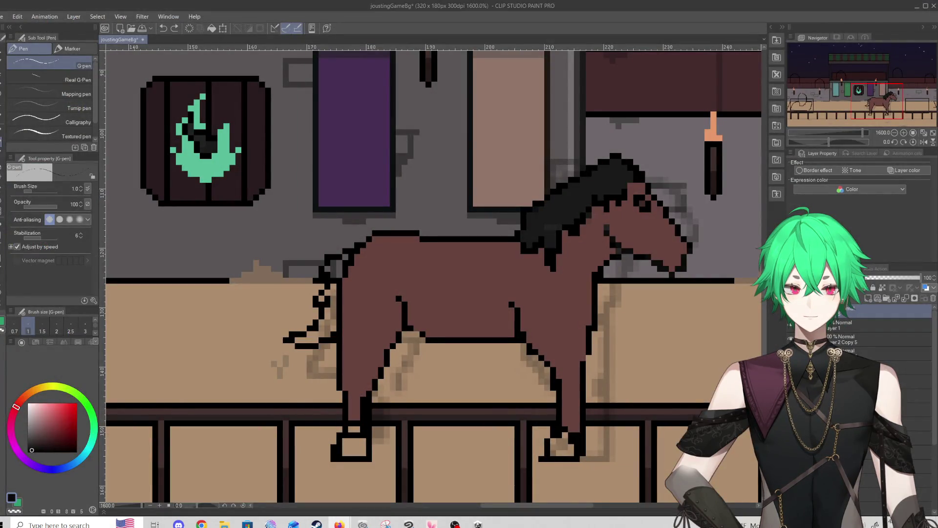
pyautogui.scroll(2, 352, 322)
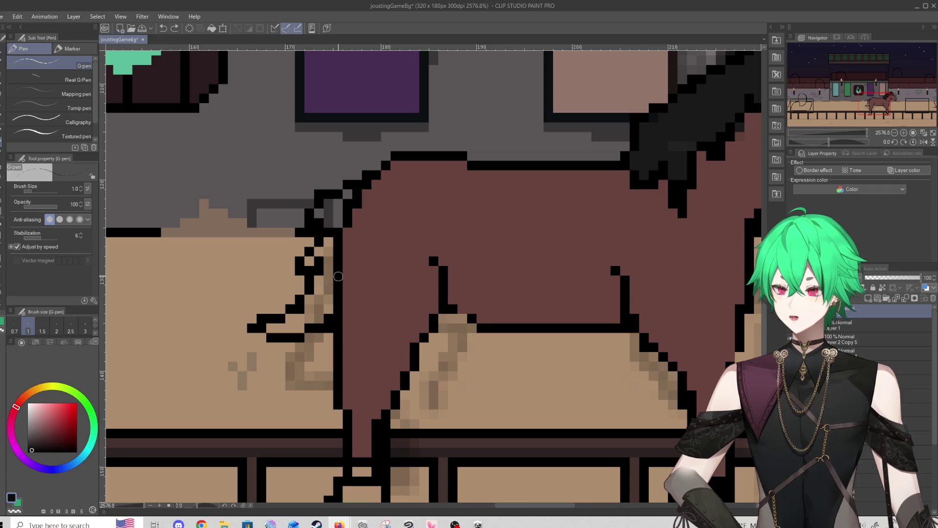
# Outline the back leg in black and erase the stray black pixels around it
pyautogui.click(357, 328)
pyautogui.moveTo(364, 341); pyautogui.dragTo(345, 412)
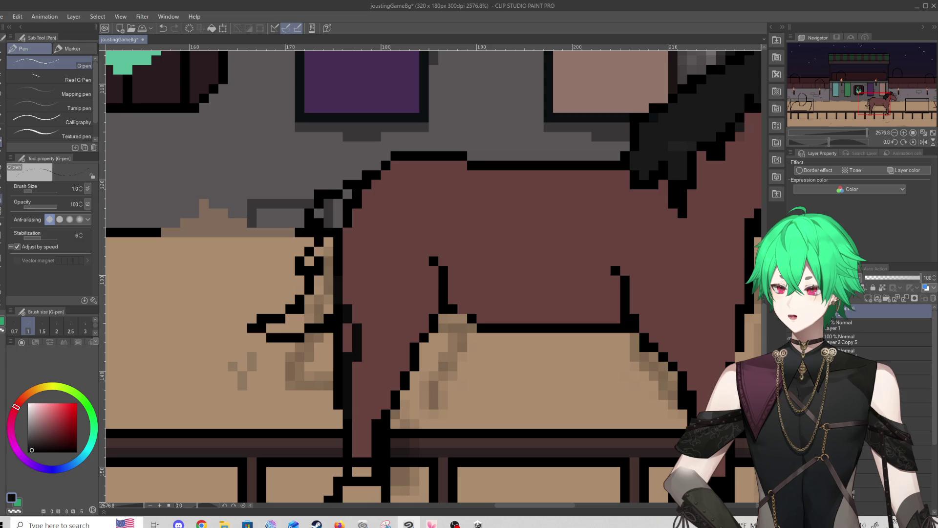
pyautogui.press('e')
pyautogui.moveTo(349, 333)
pyautogui.mouseDown()
pyautogui.moveTo(325, 343)
pyautogui.moveTo(312, 401)
pyautogui.moveTo(323, 415)
pyautogui.moveTo(315, 345)
pyautogui.moveTo(335, 332)
pyautogui.moveTo(310, 333)
pyautogui.mouseUp()
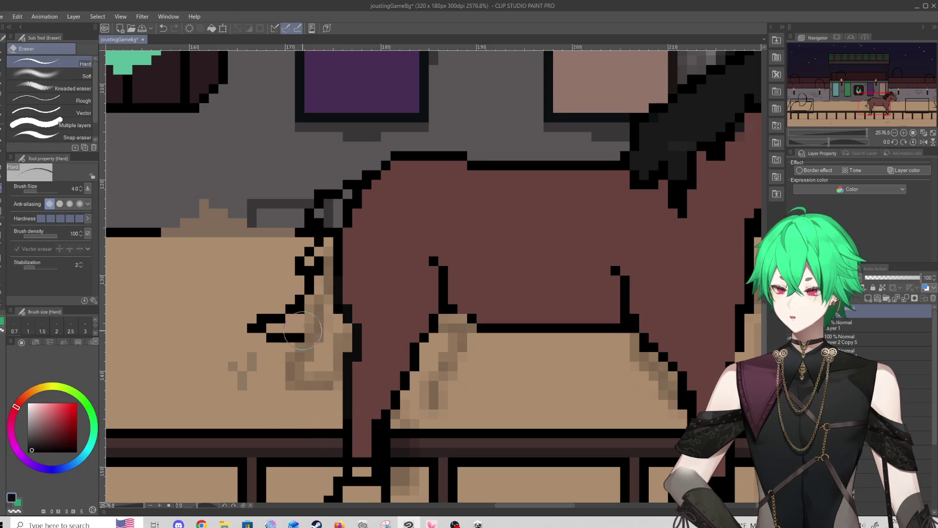
pyautogui.scroll(-5, 310, 332)
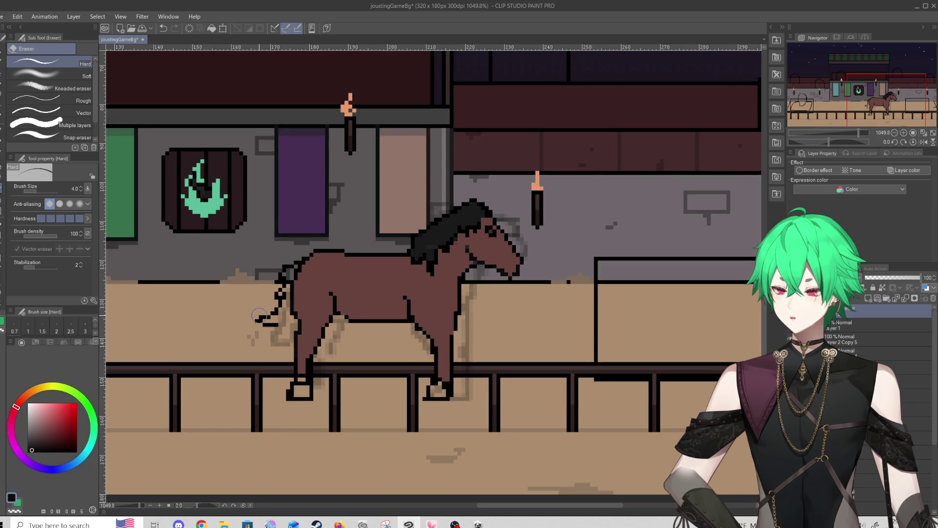
pyautogui.scroll(3, 259, 315)
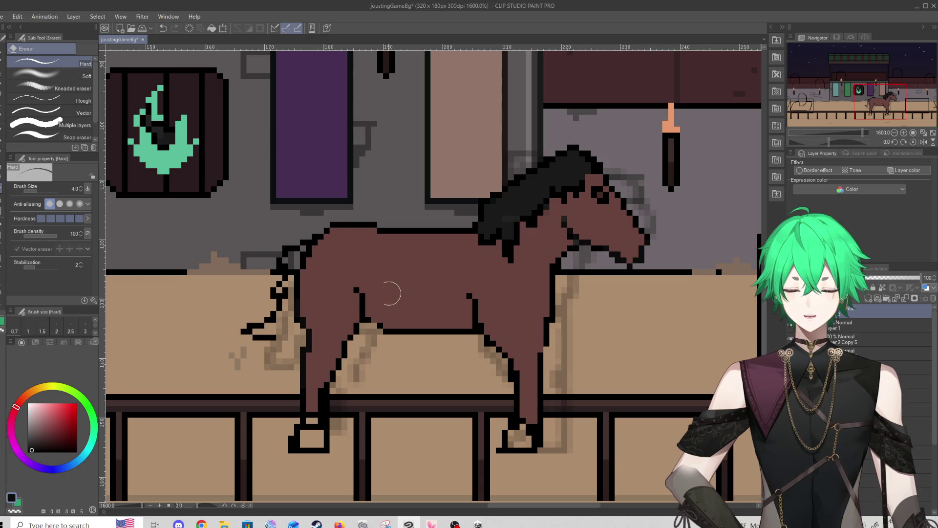
pyautogui.press('p')
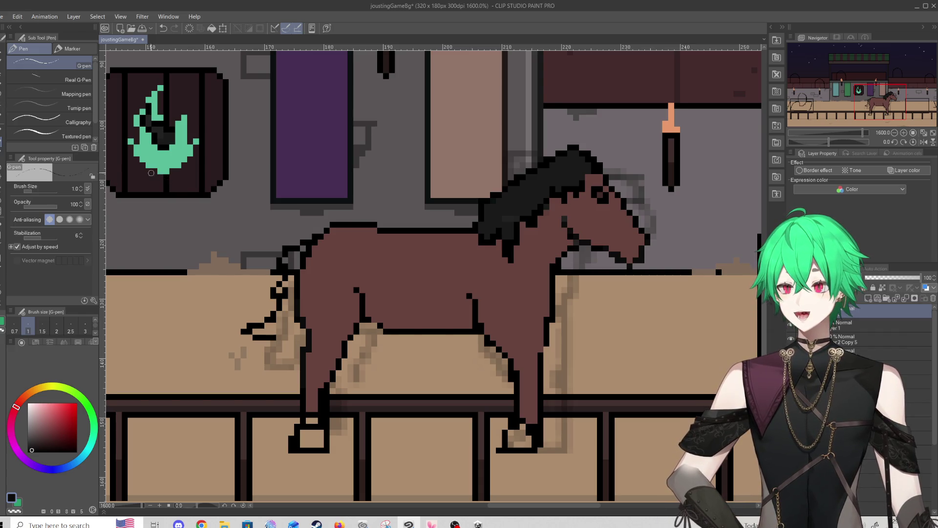
pyautogui.scroll(-3, 159, 175)
pyautogui.scroll(3, 222, 239)
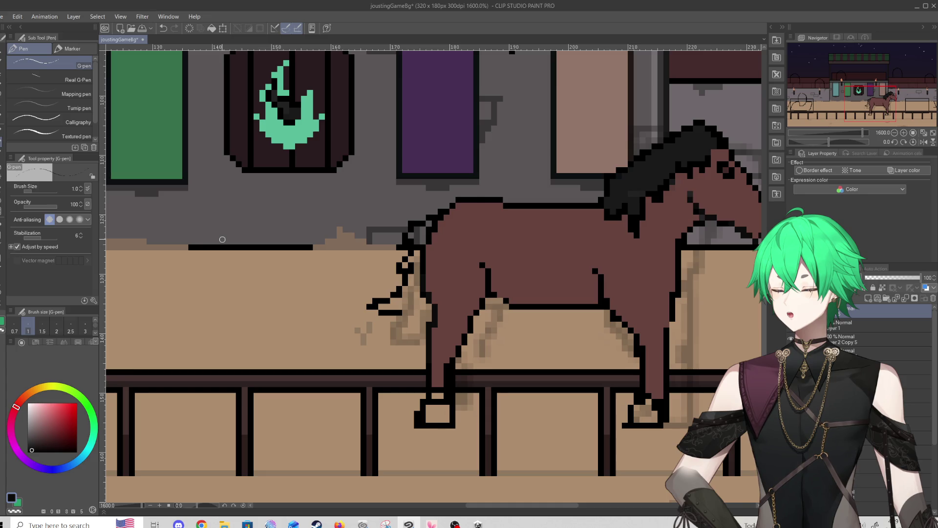
# Sketch and undo a zig-zag leg-shape guide, then draw a diagonal black outline inside the leg
pyautogui.moveTo(238, 202)
pyautogui.mouseDown()
pyautogui.moveTo(290, 332)
pyautogui.moveTo(189, 374)
pyautogui.mouseUp()
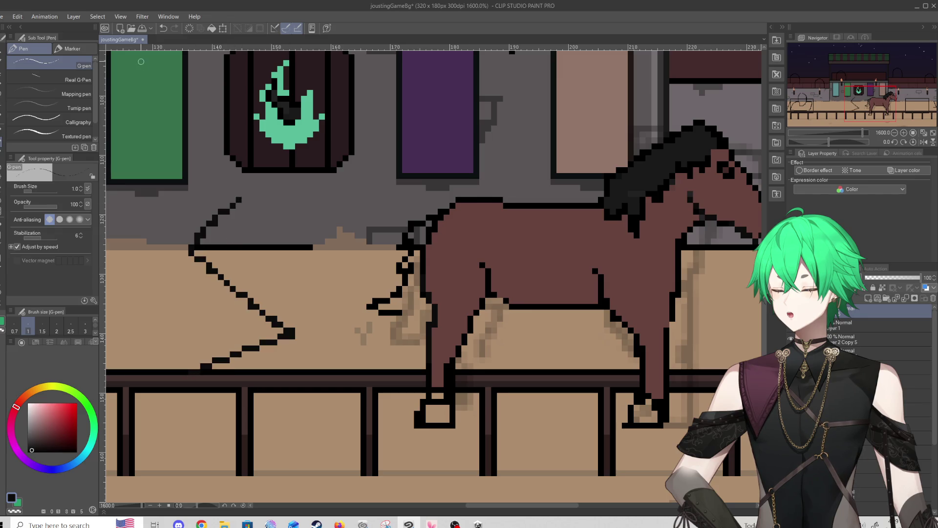
pyautogui.click(165, 28)
pyautogui.scroll(-1, 355, 280)
pyautogui.scroll(3, 356, 280)
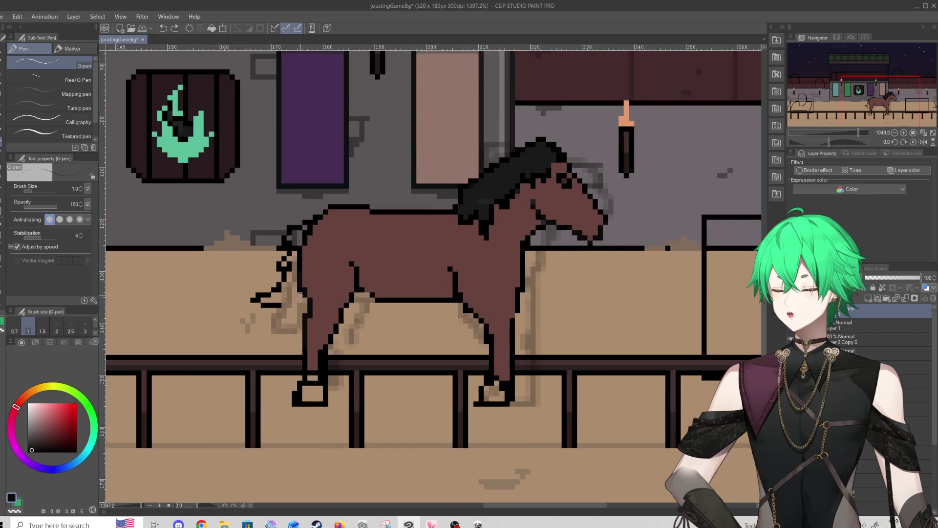
pyautogui.scroll(-2, 356, 279)
pyautogui.scroll(2, 355, 279)
pyautogui.scroll(-2, 355, 279)
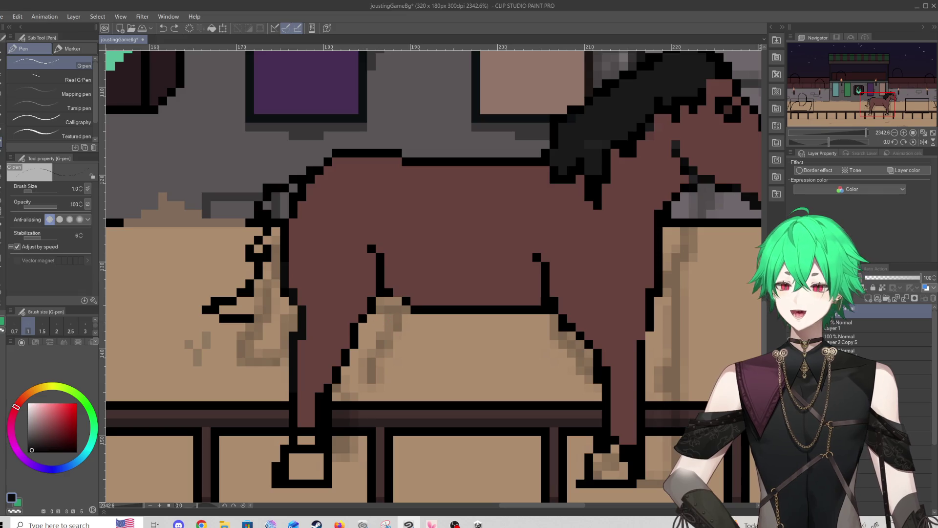
pyautogui.scroll(2, 356, 279)
pyautogui.scroll(-2, 311, 264)
pyautogui.scroll(2, 307, 254)
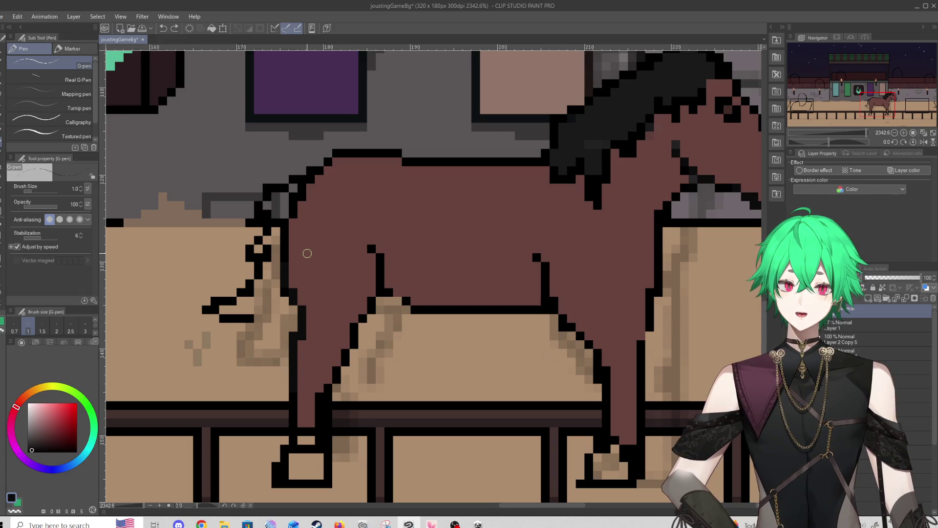
pyautogui.moveTo(345, 238)
pyautogui.mouseDown()
pyautogui.moveTo(307, 313)
pyautogui.moveTo(307, 418)
pyautogui.mouseUp()
# Darken an outline pixel low on the back leg, then undo the earlier leg outline strokes
pyautogui.click(320, 431)
pyautogui.scroll(-2, 301, 271)
pyautogui.scroll(2, 301, 270)
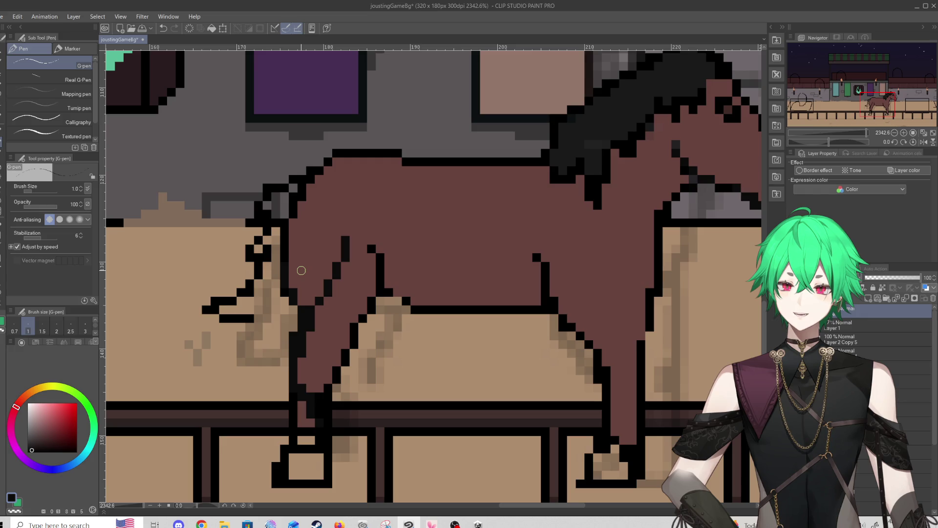
pyautogui.scroll(-2, 301, 270)
pyautogui.scroll(2, 301, 270)
pyautogui.click(164, 28)
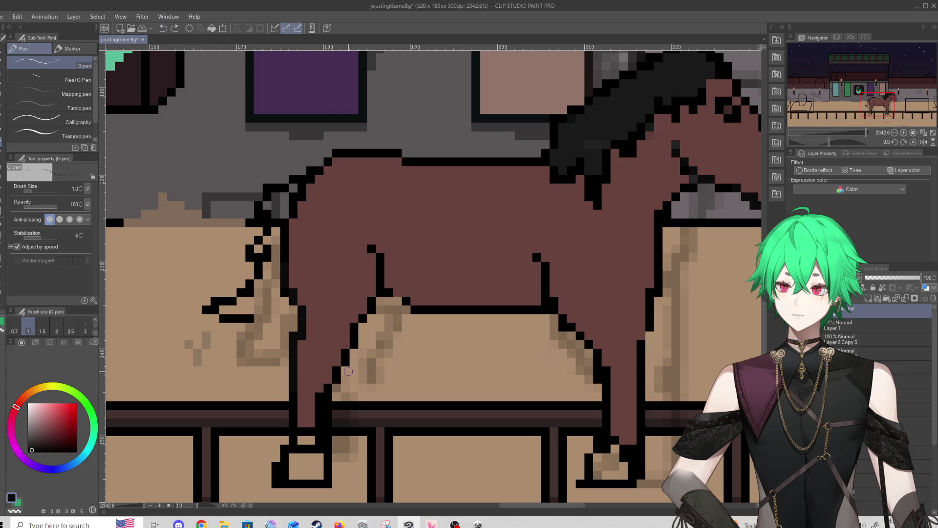
# Draw new black diagonal outlines down the back leg and paint over the unwanted upper lines in brown
pyautogui.moveTo(318, 247); pyautogui.dragTo(350, 298)
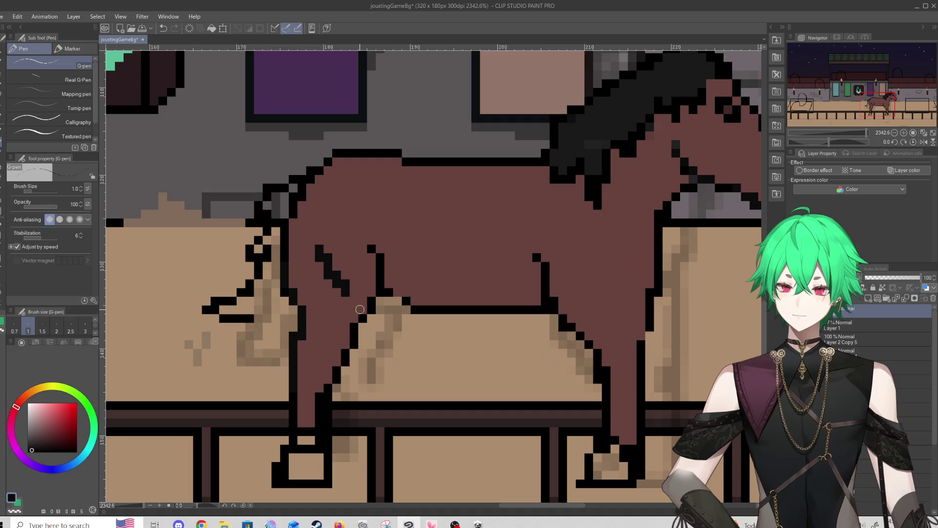
pyautogui.moveTo(363, 287); pyautogui.dragTo(303, 356)
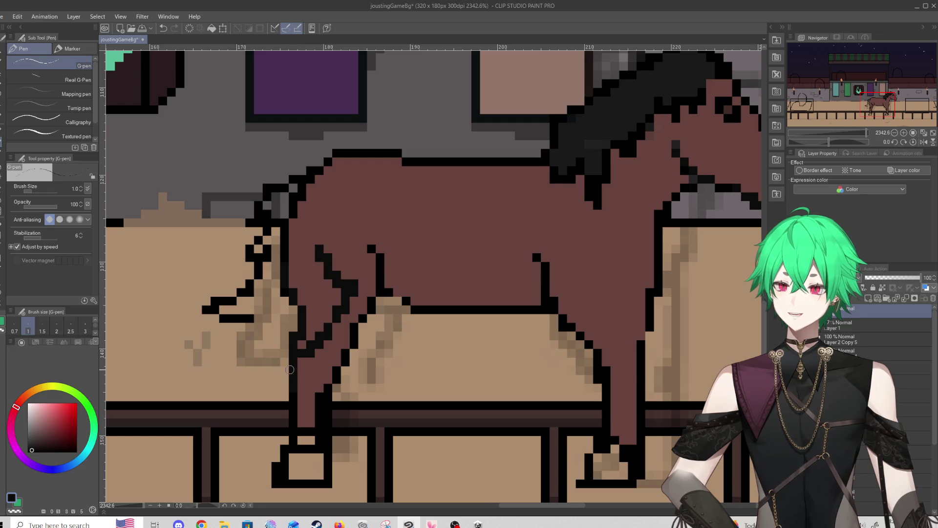
pyautogui.moveTo(286, 388); pyautogui.dragTo(305, 450)
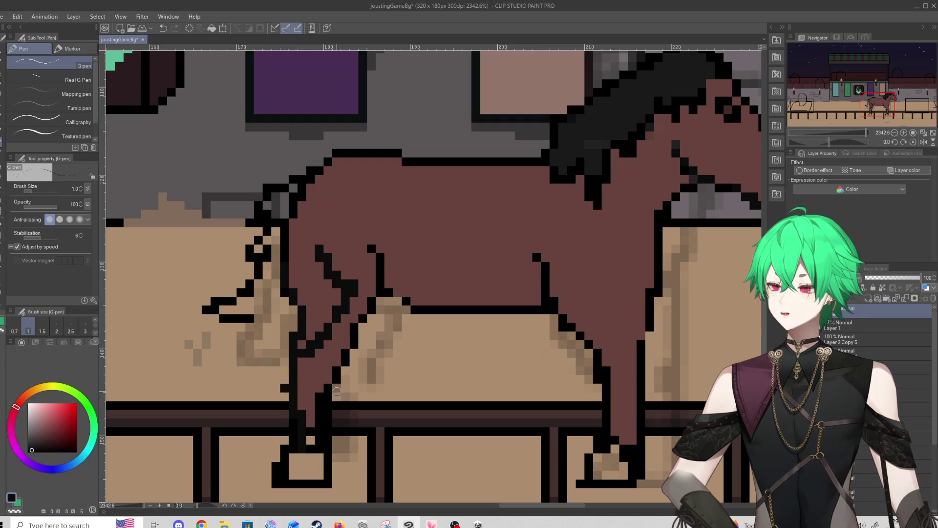
pyautogui.moveTo(337, 391); pyautogui.dragTo(347, 464)
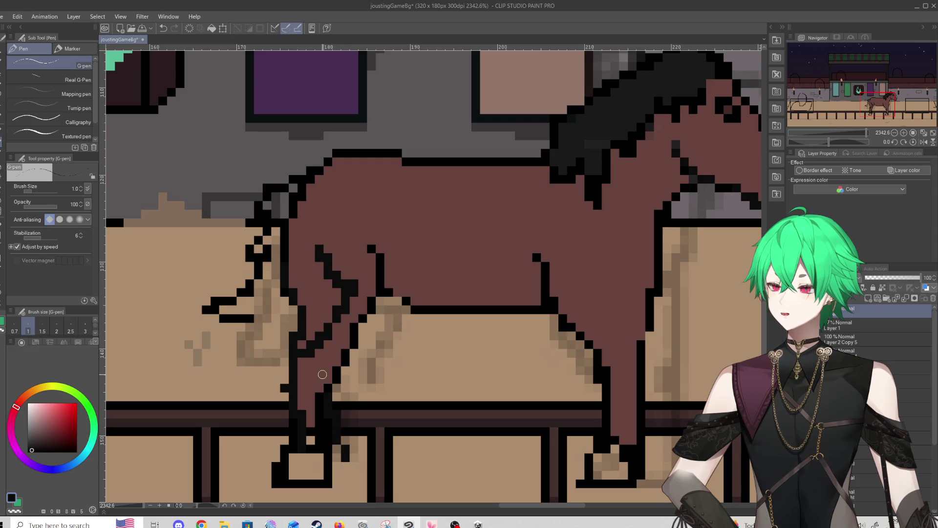
pyautogui.keyDown('alt'); pyautogui.click(307, 387); pyautogui.keyUp('alt')
pyautogui.moveTo(333, 458); pyautogui.dragTo(324, 457)
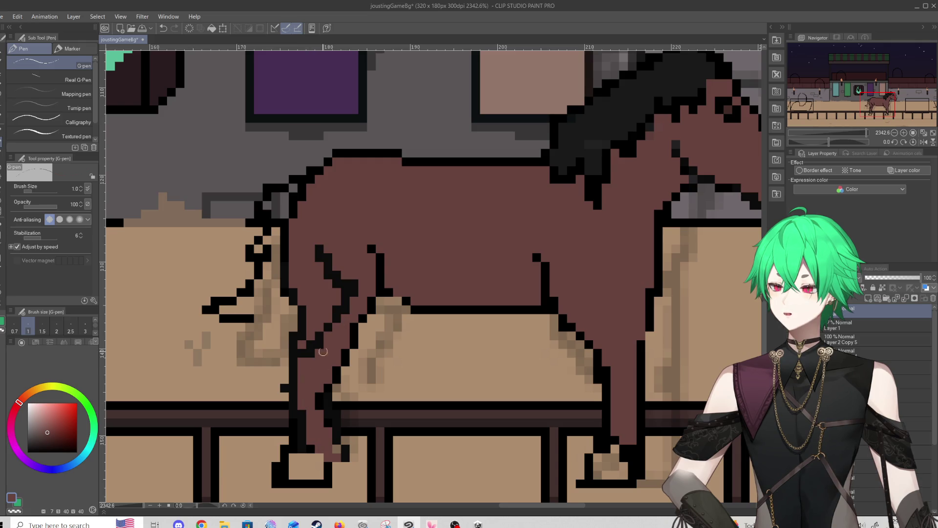
pyautogui.moveTo(319, 244)
pyautogui.mouseDown()
pyautogui.moveTo(347, 293)
pyautogui.moveTo(322, 254)
pyautogui.moveTo(351, 276)
pyautogui.moveTo(318, 350)
pyautogui.moveTo(315, 342)
pyautogui.mouseUp()
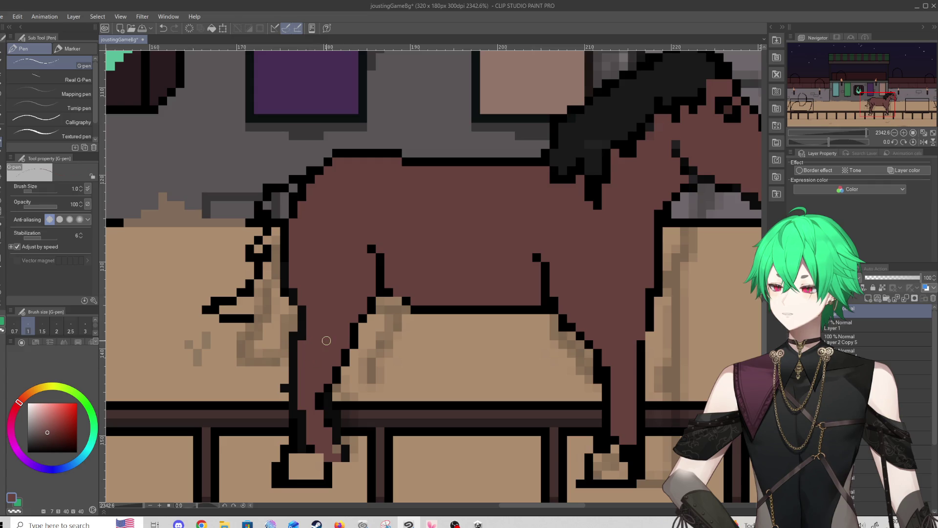
# Outline the hoof's side in black, fill it brown, and add black pixels beside the leg outline
pyautogui.keyDown('alt'); pyautogui.click(307, 428); pyautogui.keyUp('alt')
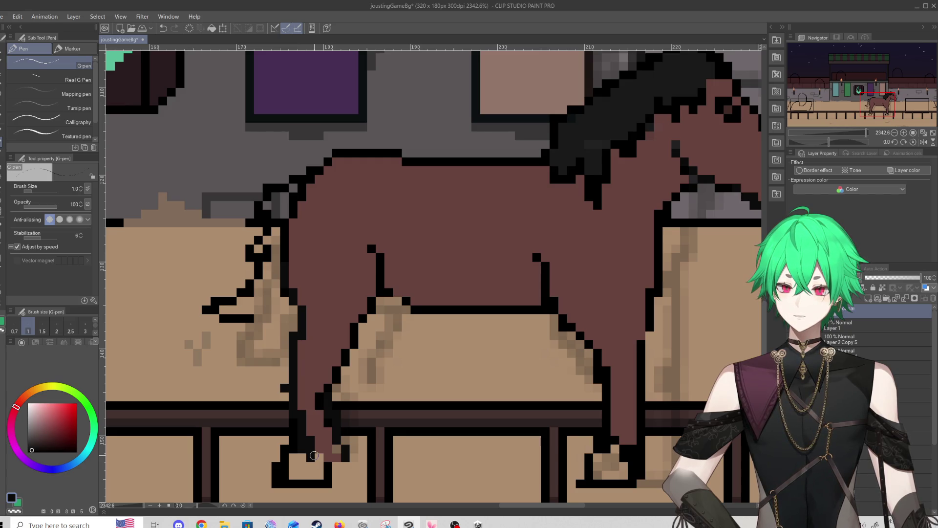
pyautogui.click(313, 456)
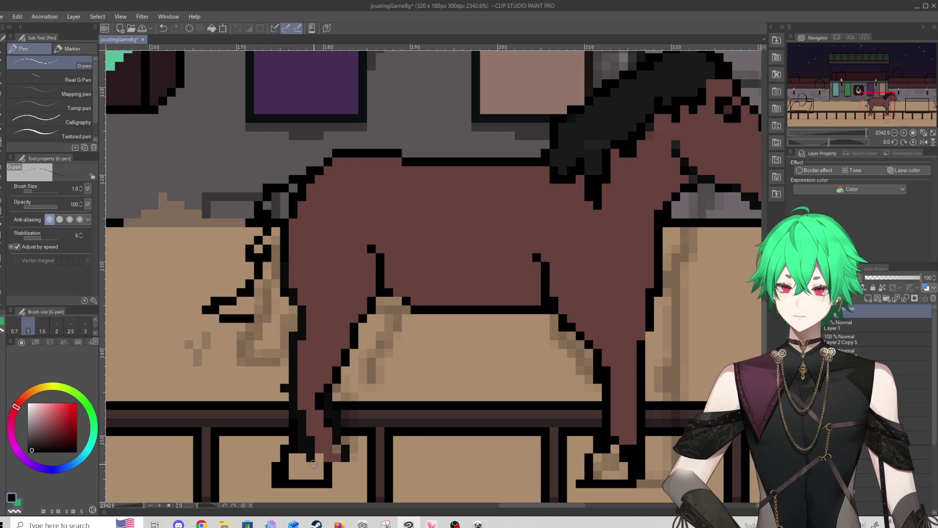
pyautogui.moveTo(354, 456)
pyautogui.mouseDown()
pyautogui.moveTo(344, 487)
pyautogui.moveTo(310, 485)
pyautogui.moveTo(310, 449)
pyautogui.moveTo(337, 475)
pyautogui.moveTo(348, 457)
pyautogui.moveTo(342, 462)
pyautogui.mouseUp()
pyautogui.keyDown('alt'); pyautogui.click(310, 449); pyautogui.keyUp('alt')
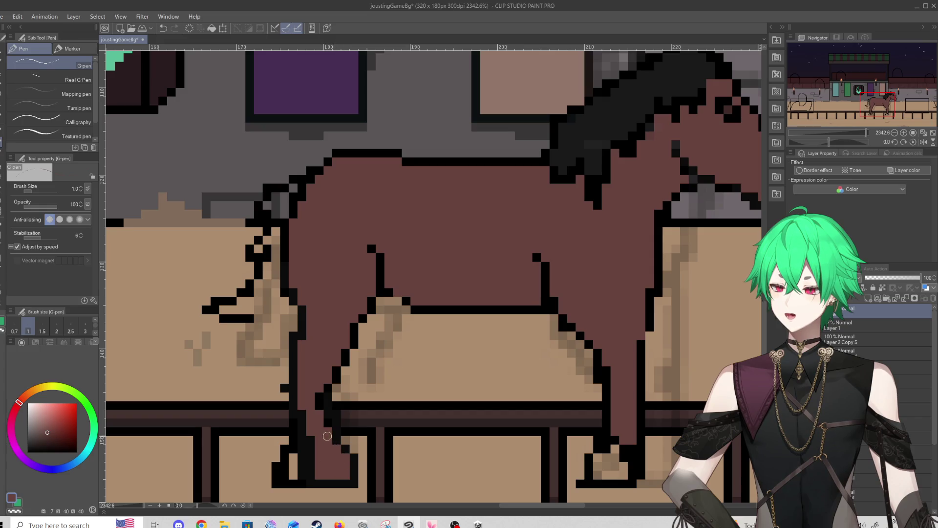
pyautogui.keyDown('alt'); pyautogui.click(332, 399); pyautogui.keyUp('alt')
pyautogui.moveTo(327, 405); pyautogui.dragTo(318, 394)
pyautogui.scroll(-1, 372, 333)
pyautogui.scroll(-5, 373, 332)
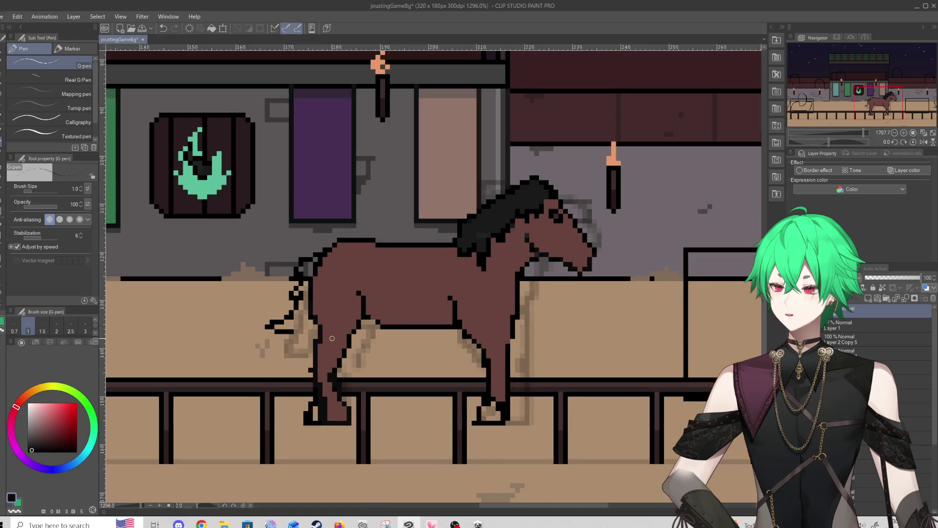
# Paint coat brown over the outline beside the leg, erase stray pixels by the hoof, and pick black again
pyautogui.scroll(5, 373, 333)
pyautogui.keyDown('alt'); pyautogui.click(306, 401); pyautogui.keyUp('alt')
pyautogui.moveTo(306, 401); pyautogui.dragTo(308, 417)
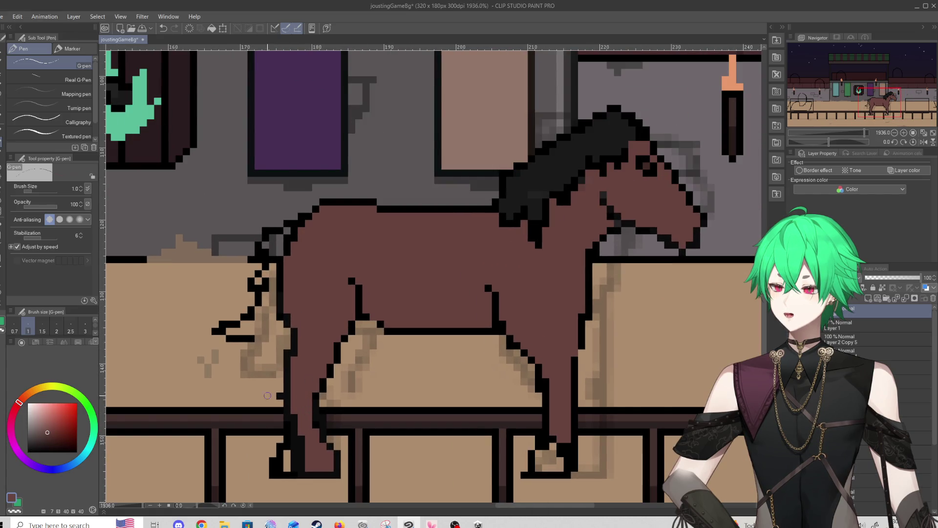
pyautogui.press('e')
pyautogui.moveTo(276, 472)
pyautogui.mouseDown()
pyautogui.moveTo(272, 449)
pyautogui.moveTo(281, 475)
pyautogui.mouseUp()
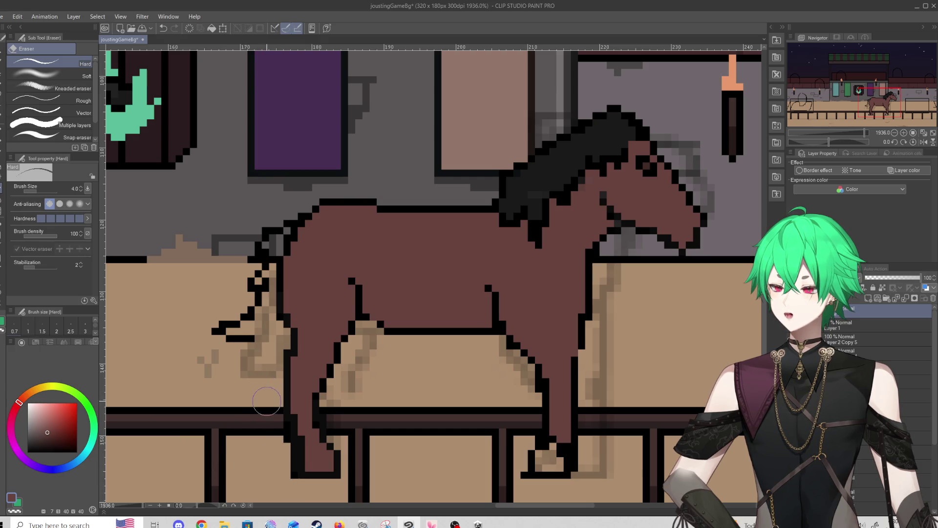
pyautogui.press('p')
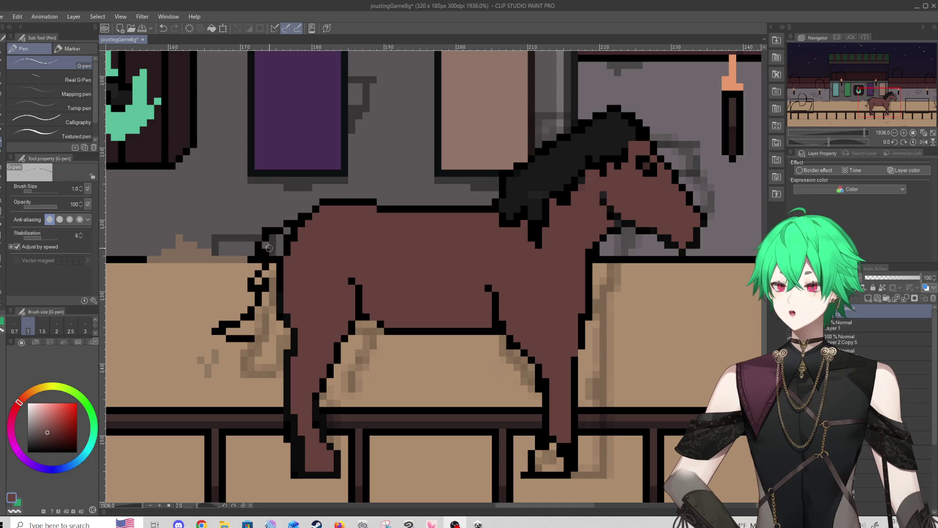
pyautogui.keyDown('alt'); pyautogui.click(277, 228); pyautogui.keyUp('alt')
# Outline the horse's back in black and paint a dark tail down from the rump, erasing its stray tip
pyautogui.moveTo(272, 229); pyautogui.dragTo(312, 201)
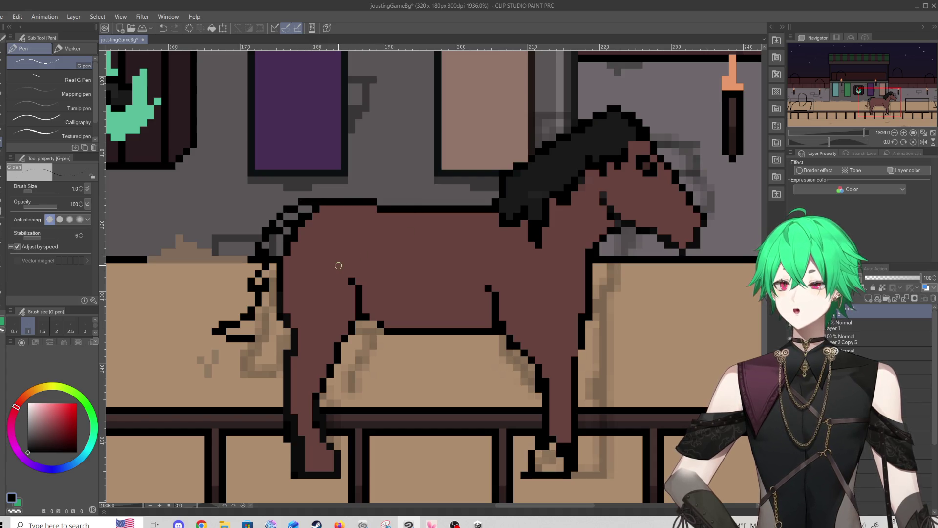
pyautogui.keyDown('alt'); pyautogui.click(520, 185); pyautogui.keyUp('alt')
pyautogui.moveTo(274, 311)
pyautogui.mouseDown()
pyautogui.moveTo(251, 302)
pyautogui.moveTo(270, 289)
pyautogui.moveTo(275, 238)
pyautogui.moveTo(277, 254)
pyautogui.moveTo(285, 221)
pyautogui.moveTo(313, 207)
pyautogui.mouseUp()
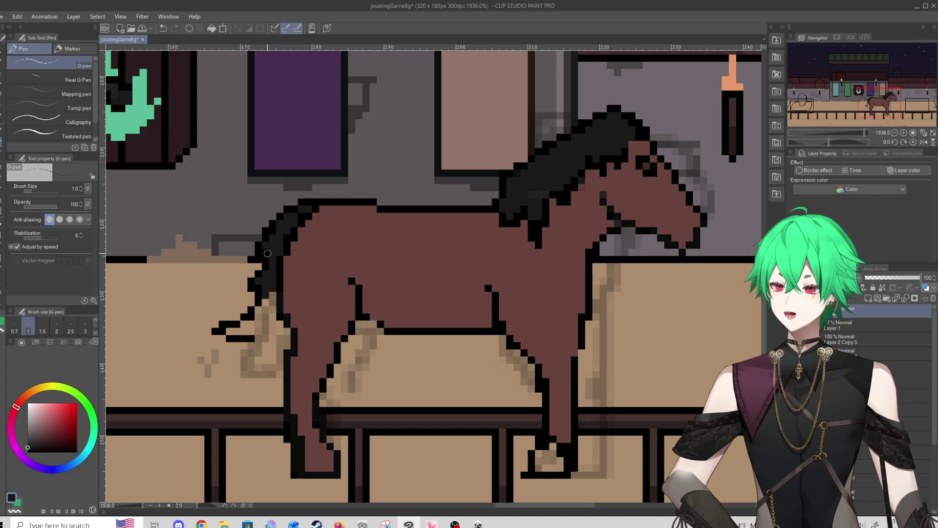
pyautogui.moveTo(271, 306)
pyautogui.mouseDown()
pyautogui.moveTo(255, 331)
pyautogui.moveTo(227, 332)
pyautogui.moveTo(249, 318)
pyautogui.moveTo(245, 333)
pyautogui.moveTo(267, 330)
pyautogui.moveTo(271, 314)
pyautogui.mouseUp()
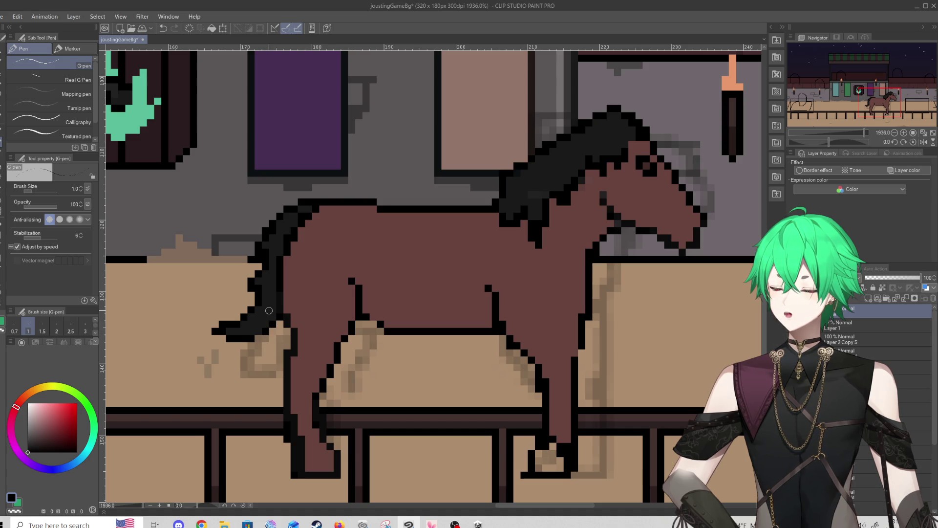
pyautogui.click(279, 323)
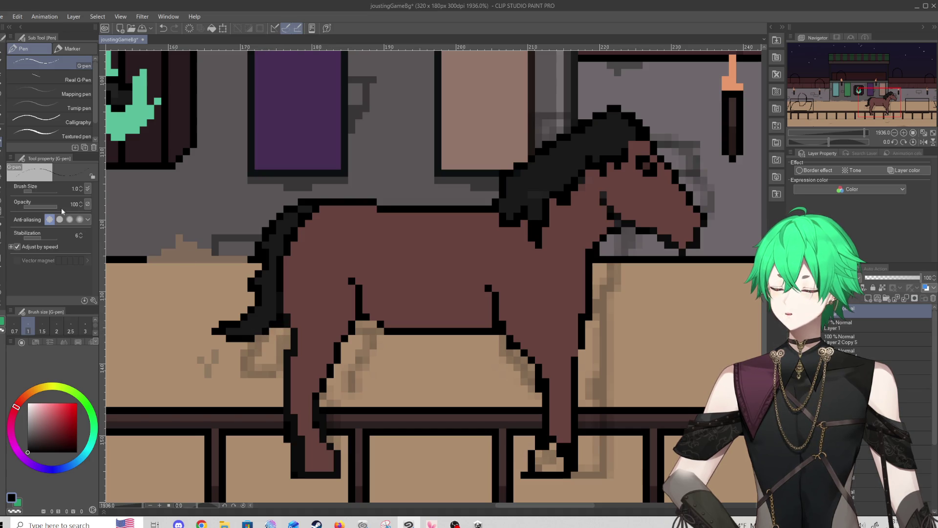
pyautogui.press('e')
pyautogui.click(220, 330)
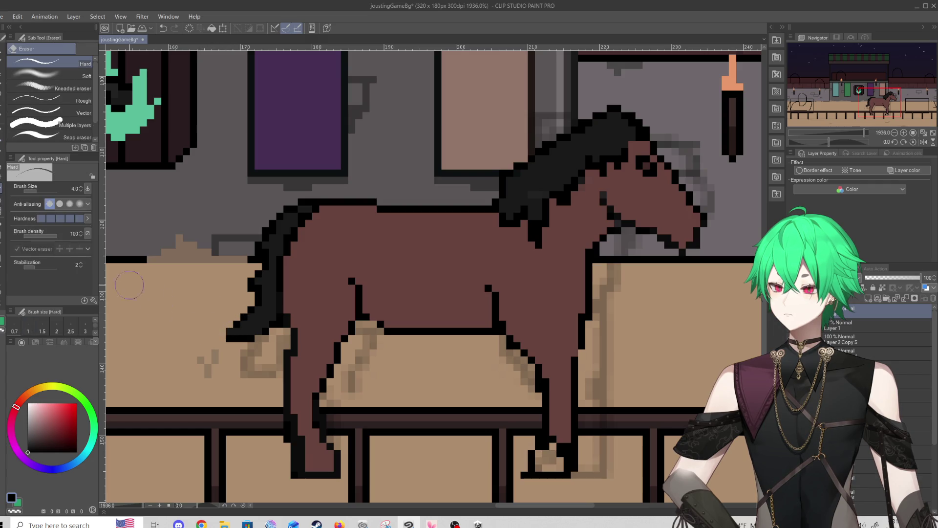
pyautogui.press('p')
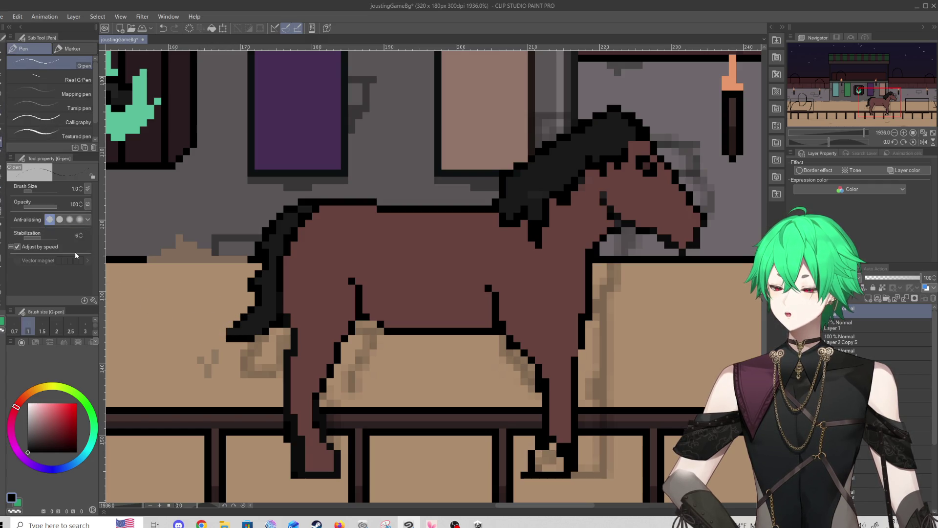
# Repaint the front leg area in the horse's coat brown
pyautogui.scroll(-1, 381, 264)
pyautogui.scroll(1, 469, 357)
pyautogui.keyDown('alt'); pyautogui.click(541, 409); pyautogui.keyUp('alt')
pyautogui.moveTo(542, 410)
pyautogui.mouseDown()
pyautogui.moveTo(535, 430)
pyautogui.moveTo(545, 430)
pyautogui.moveTo(545, 452)
pyautogui.moveTo(528, 430)
pyautogui.moveTo(532, 442)
pyautogui.moveTo(520, 440)
pyautogui.moveTo(550, 449)
pyautogui.mouseUp()
pyautogui.click(30, 420)
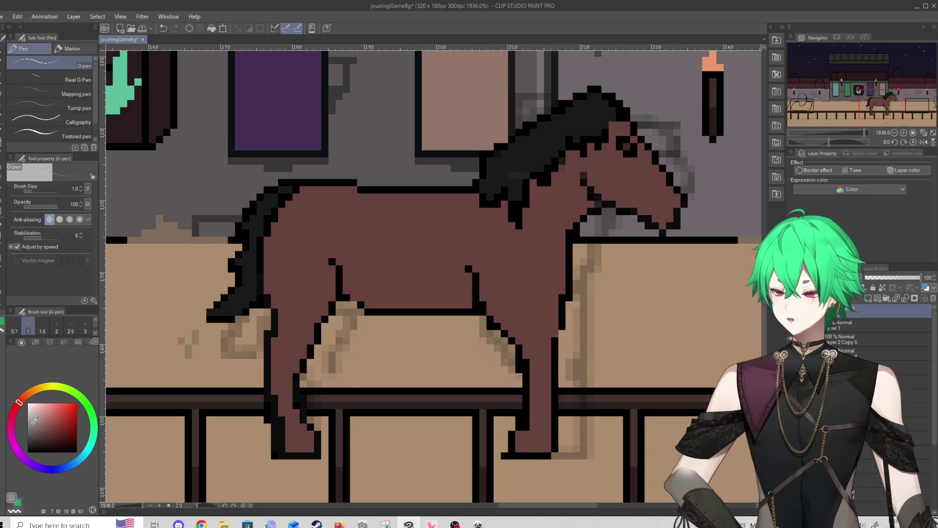
# Paint a light grey sock on the horse's rear leg
pyautogui.moveTo(30, 420); pyautogui.dragTo(28, 417)
pyautogui.moveTo(287, 416)
pyautogui.mouseDown()
pyautogui.moveTo(292, 430)
pyautogui.moveTo(275, 392)
pyautogui.moveTo(290, 413)
pyautogui.moveTo(283, 384)
pyautogui.moveTo(276, 398)
pyautogui.moveTo(289, 397)
pyautogui.mouseUp()
pyautogui.keyDown('alt'); pyautogui.click(282, 383); pyautogui.keyUp('alt')
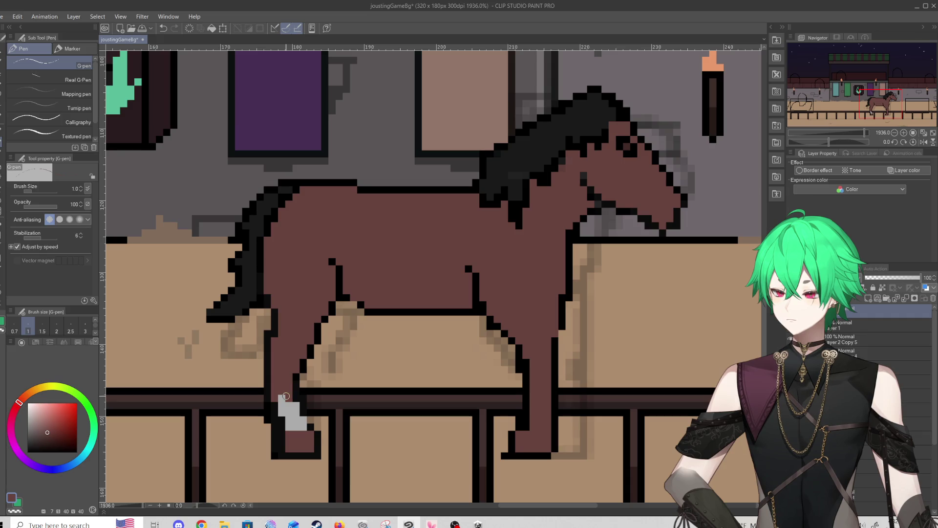
# Paint the rear and front hooves a dark shade, then resample the sock's light grey
pyautogui.click(34, 439)
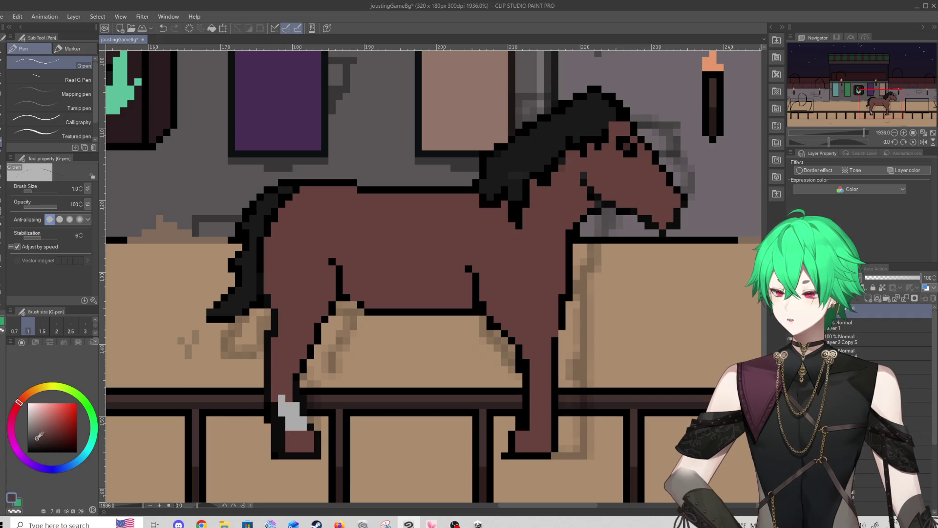
pyautogui.moveTo(286, 434)
pyautogui.mouseDown()
pyautogui.moveTo(292, 447)
pyautogui.moveTo(312, 450)
pyautogui.moveTo(285, 438)
pyautogui.moveTo(286, 450)
pyautogui.moveTo(308, 435)
pyautogui.mouseUp()
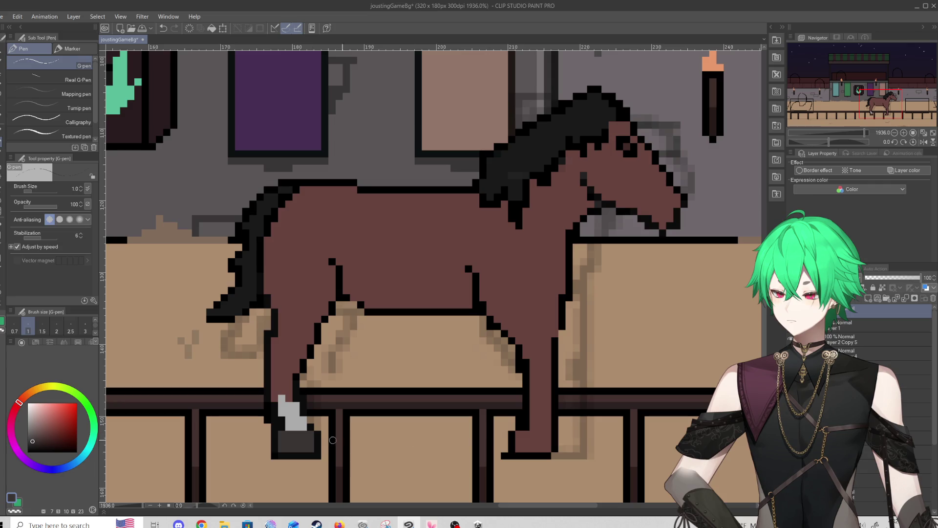
pyautogui.moveTo(521, 437)
pyautogui.mouseDown()
pyautogui.moveTo(548, 448)
pyautogui.moveTo(518, 429)
pyautogui.mouseUp()
pyautogui.keyDown('alt'); pyautogui.click(517, 428); pyautogui.keyUp('alt')
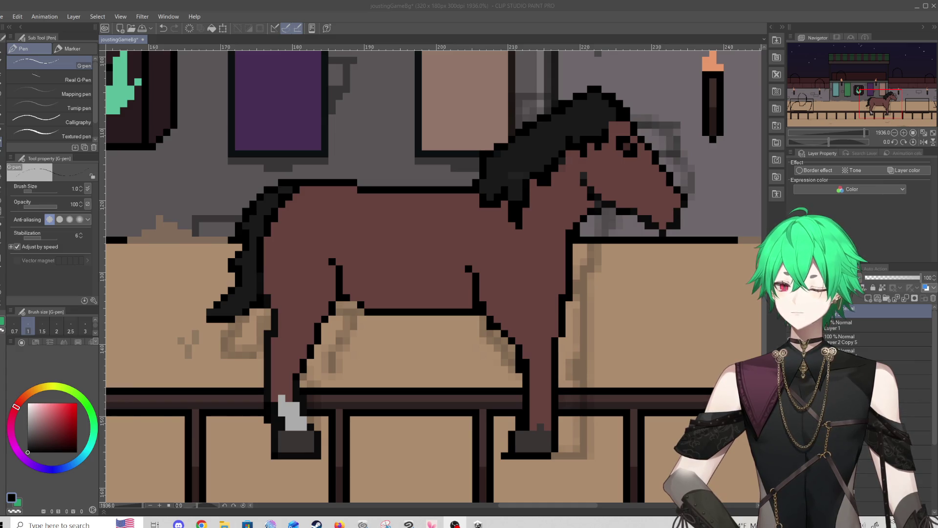
pyautogui.click(441, 489)
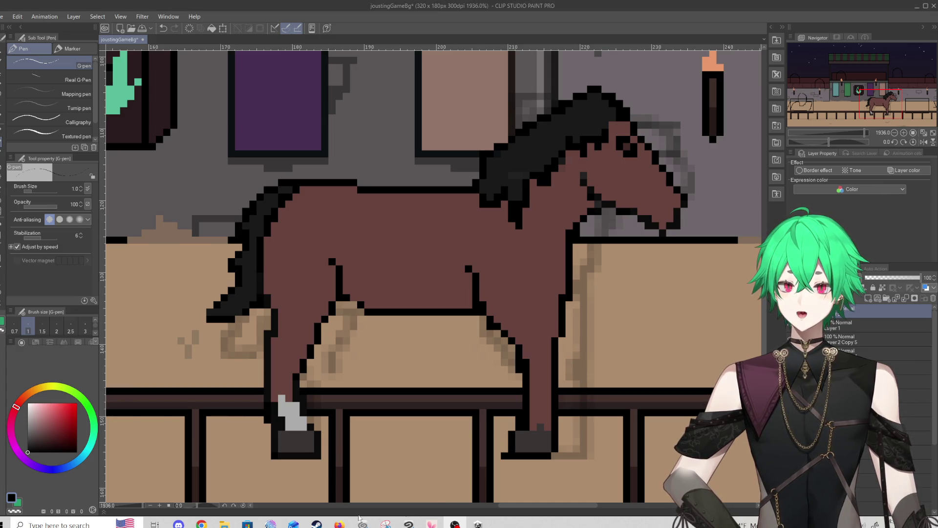
pyautogui.keyDown('alt'); pyautogui.click(282, 381); pyautogui.keyUp('alt')
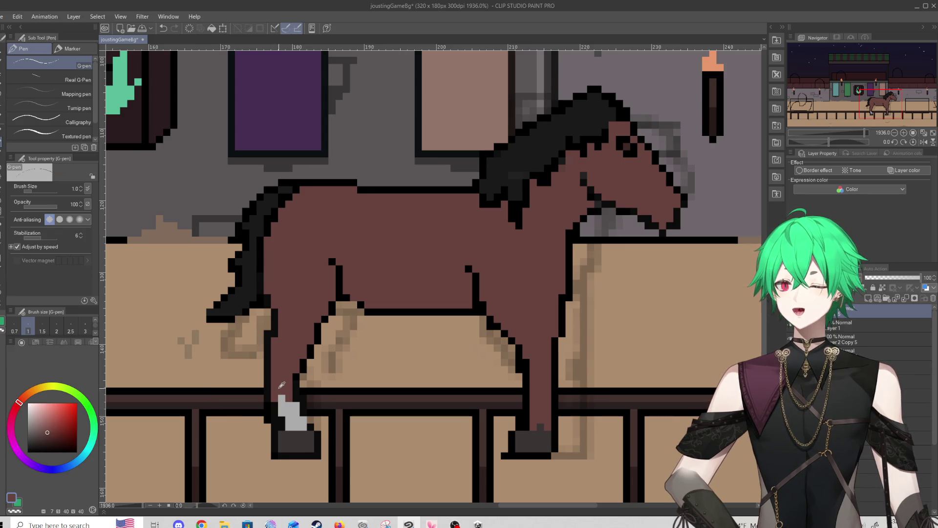
pyautogui.keyDown('alt'); pyautogui.click(288, 410); pyautogui.keyUp('alt')
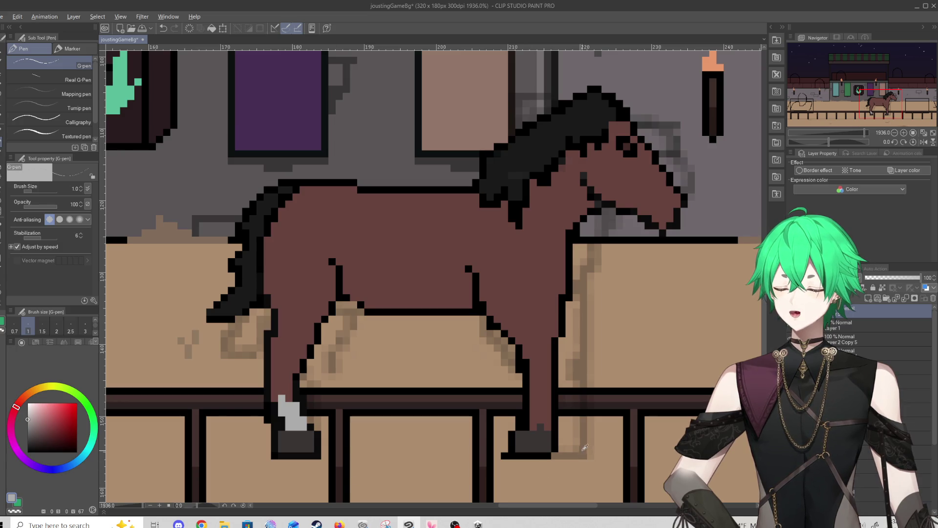
pyautogui.keyDown('alt'); pyautogui.click(555, 448); pyautogui.keyUp('alt')
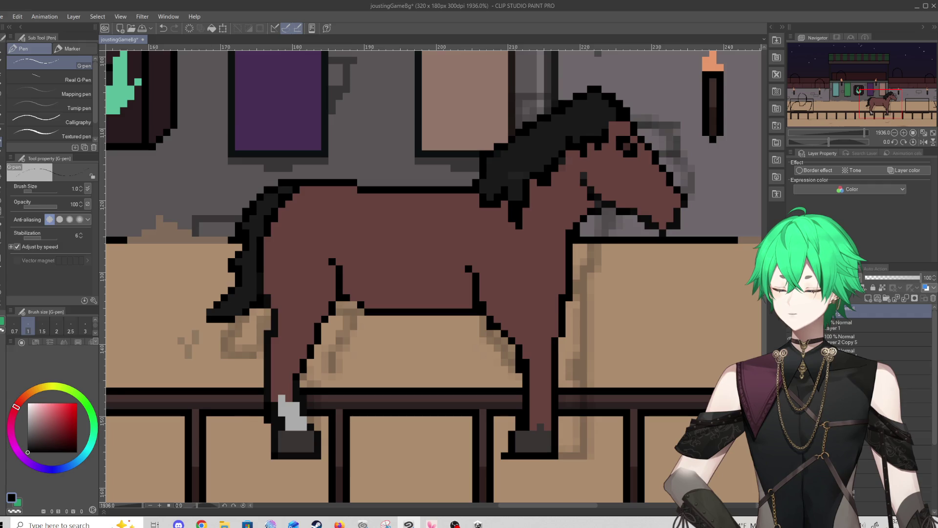
pyautogui.click(2, 189)
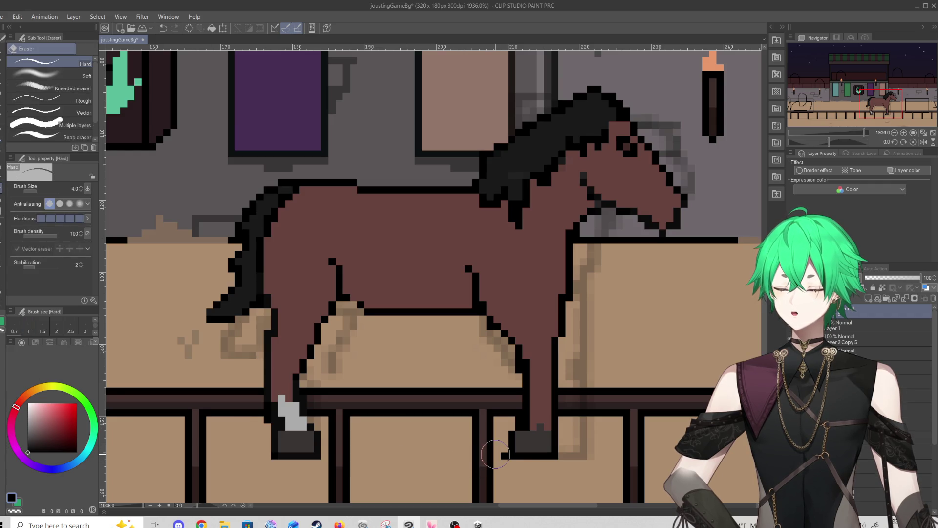
pyautogui.click(3, 143)
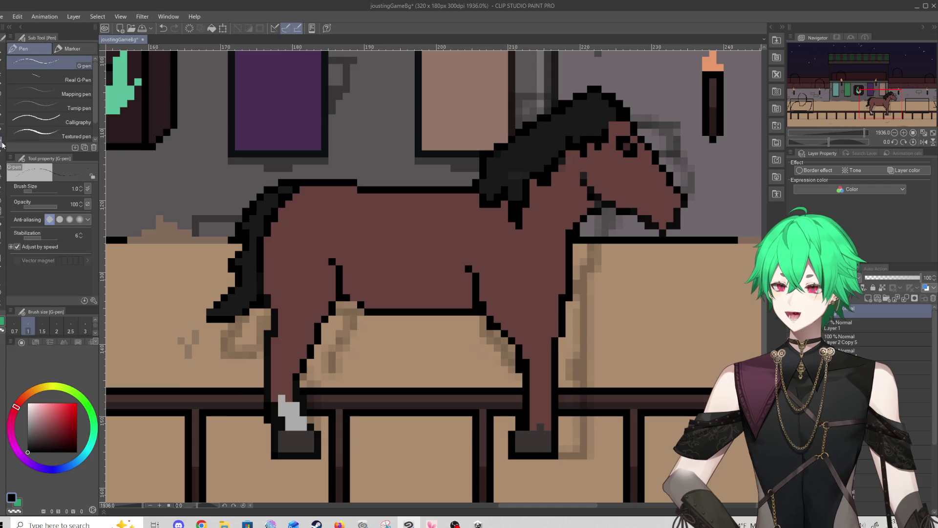
pyautogui.press('super')
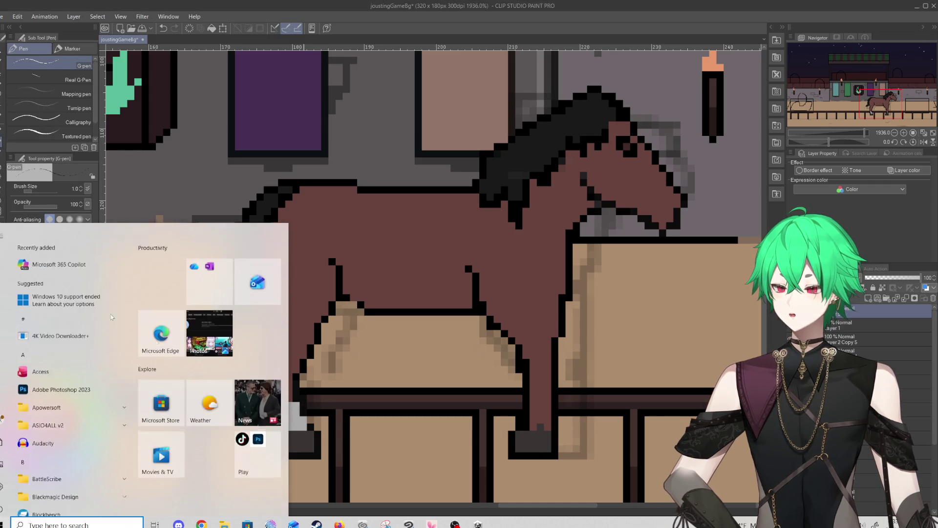
pyautogui.click(120, 158)
pyautogui.press('p')
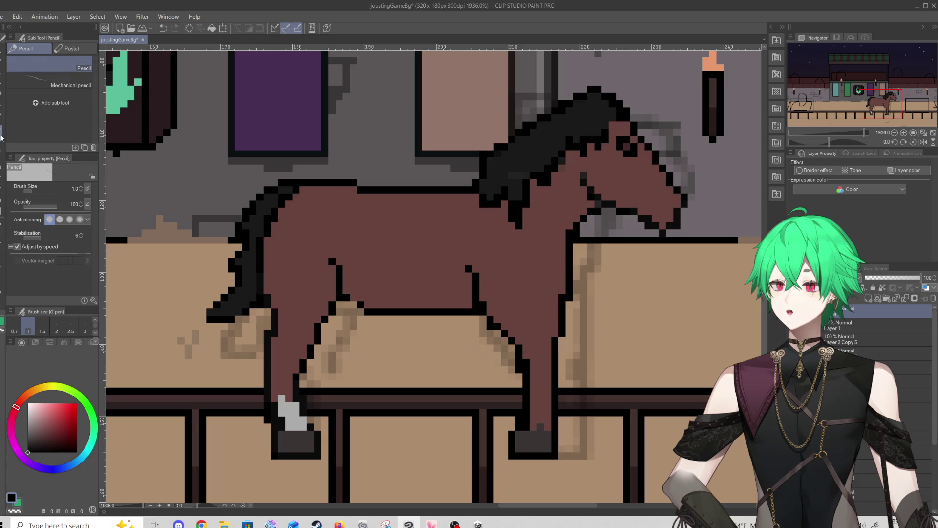
pyautogui.press('super')
pyautogui.press('super')
pyautogui.keyDown('alt'); pyautogui.click(297, 393); pyautogui.keyUp('alt')
pyautogui.press('p')
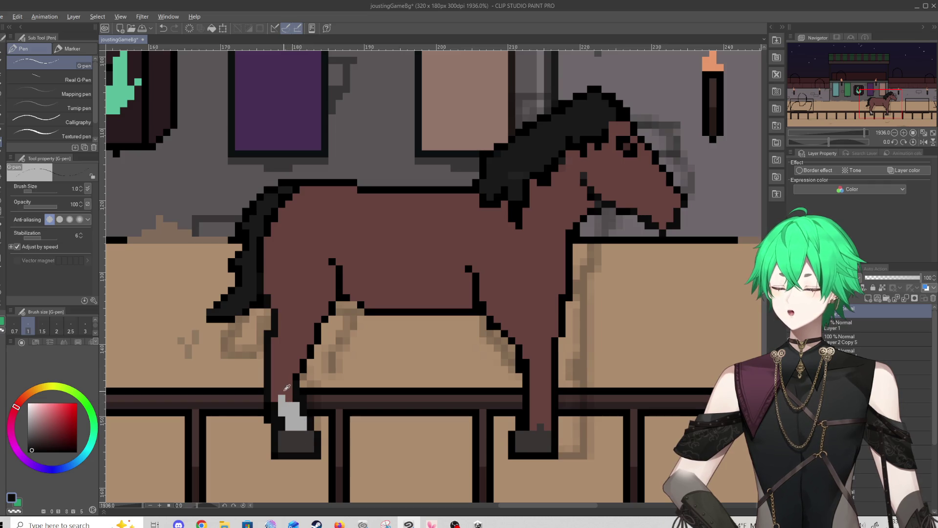
pyautogui.press('alt')
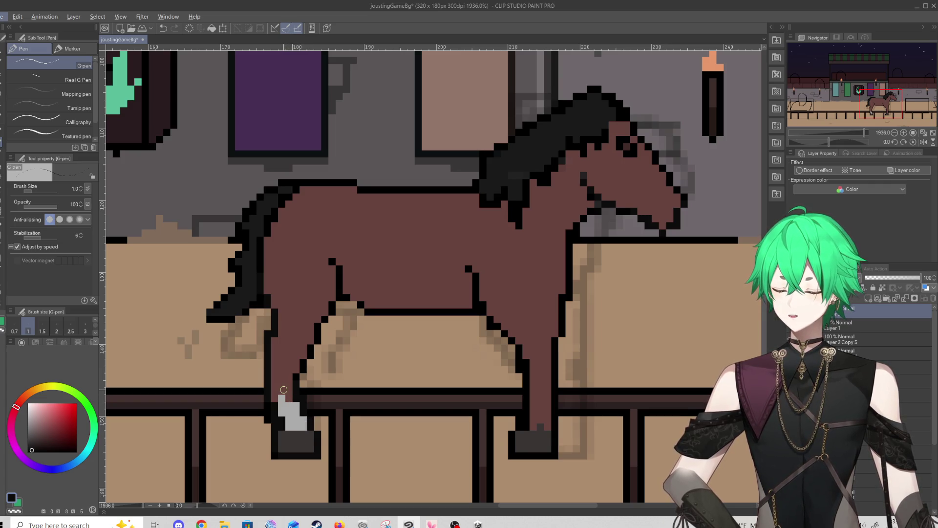
pyautogui.keyDown('alt'); pyautogui.click(295, 410); pyautogui.keyUp('alt')
# Paint a grey sock up the front leg, covering the last reddish leg pixel
pyautogui.moveTo(532, 411); pyautogui.dragTo(543, 427)
pyautogui.click(541, 413)
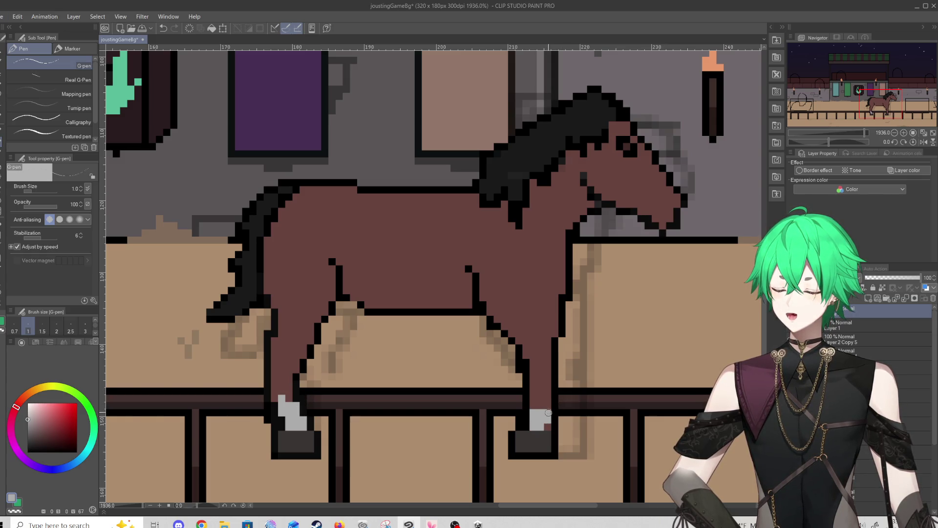
pyautogui.click(541, 398)
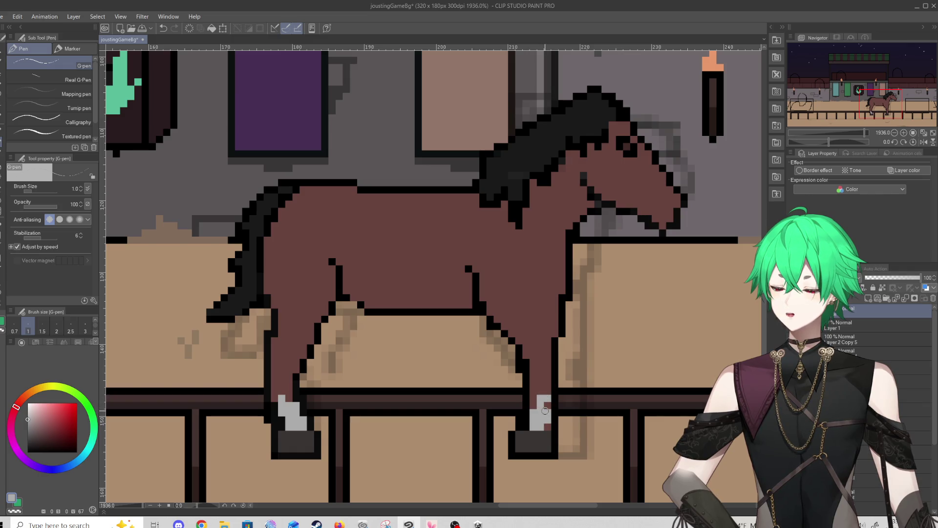
pyautogui.click(547, 404)
# Extend the front and rear hooves upward in the dark hoof colour and add grey pixels beside them
pyautogui.keyDown('alt'); pyautogui.click(542, 440); pyautogui.keyUp('alt')
pyautogui.moveTo(534, 427); pyautogui.dragTo(547, 427)
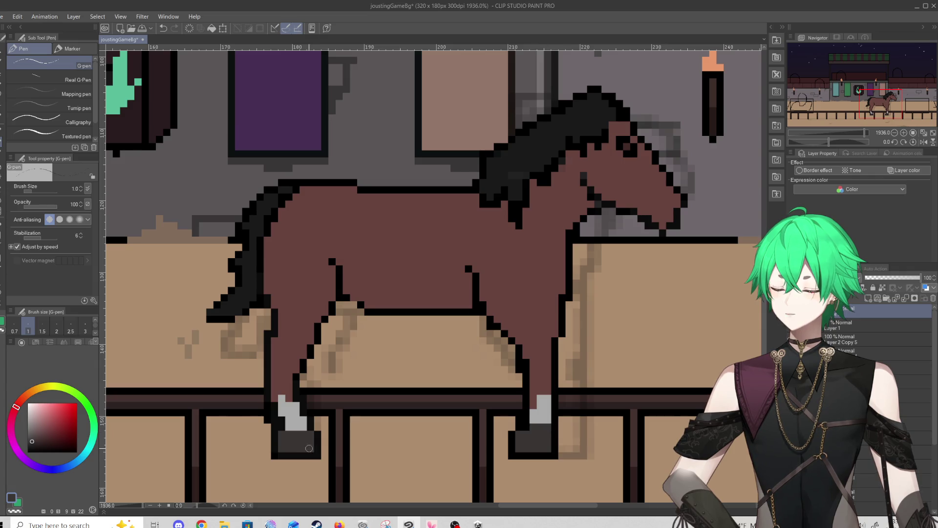
pyautogui.moveTo(293, 428); pyautogui.dragTo(304, 428)
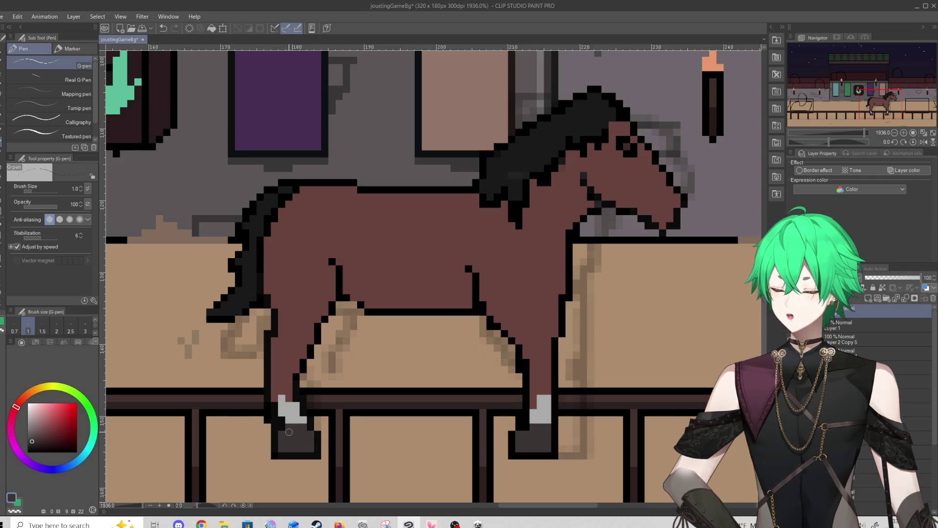
pyautogui.keyDown('alt'); pyautogui.click(298, 416); pyautogui.keyUp('alt')
pyautogui.click(305, 427)
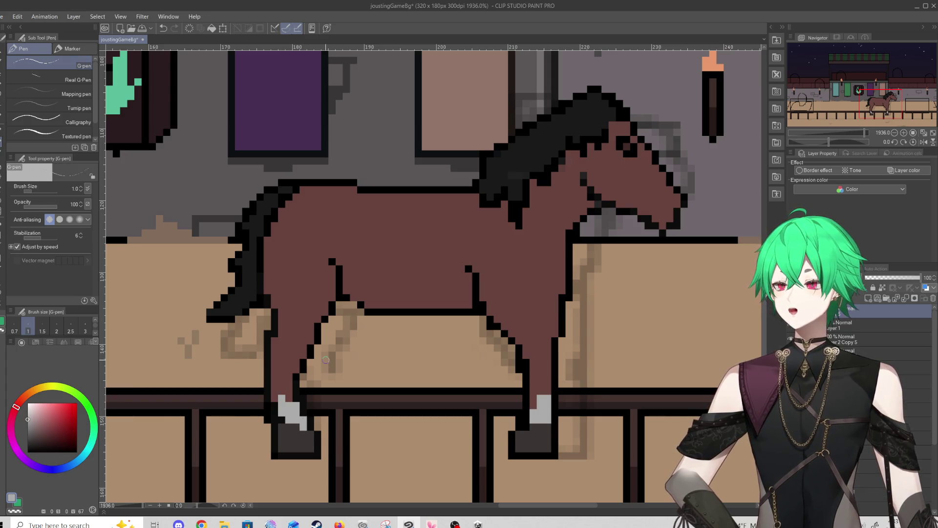
pyautogui.click(534, 425)
pyautogui.moveTo(49, 436); pyautogui.dragTo(12, 459)
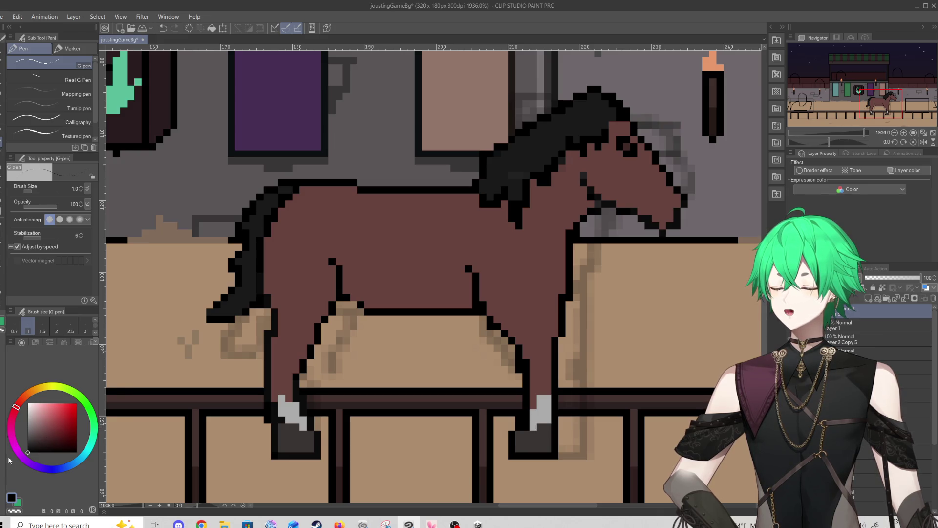
# Turn the sock's top pixel back to the reddish-brown coat colour
pyautogui.keyDown('alt'); pyautogui.click(540, 388); pyautogui.keyUp('alt')
pyautogui.click(539, 398)
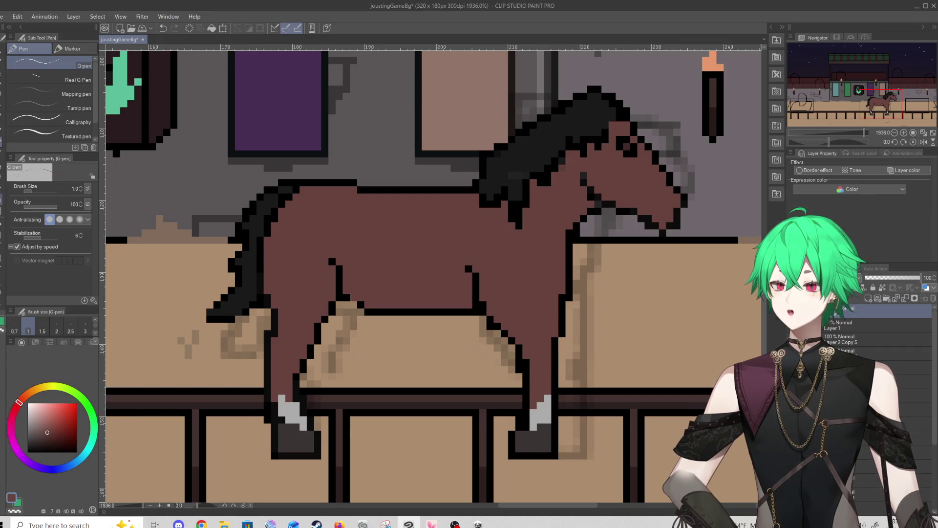
pyautogui.press('e')
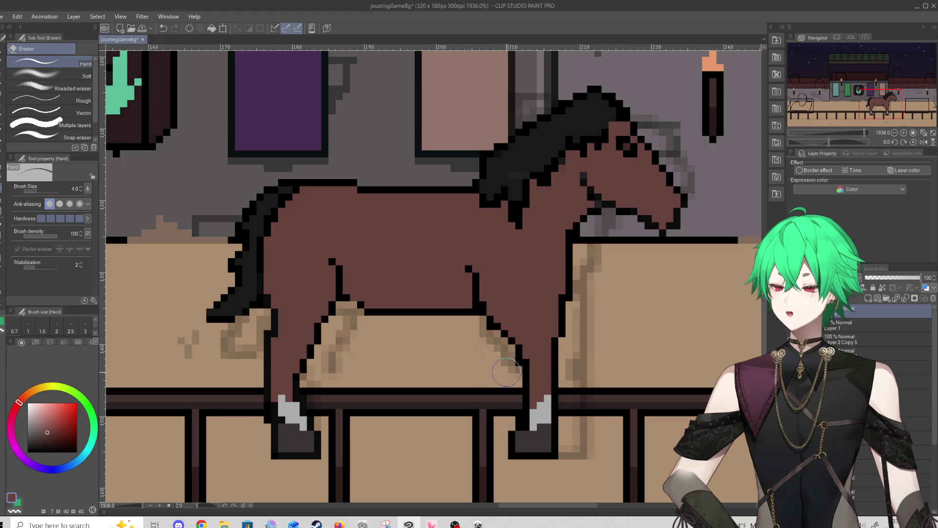
pyautogui.press('p')
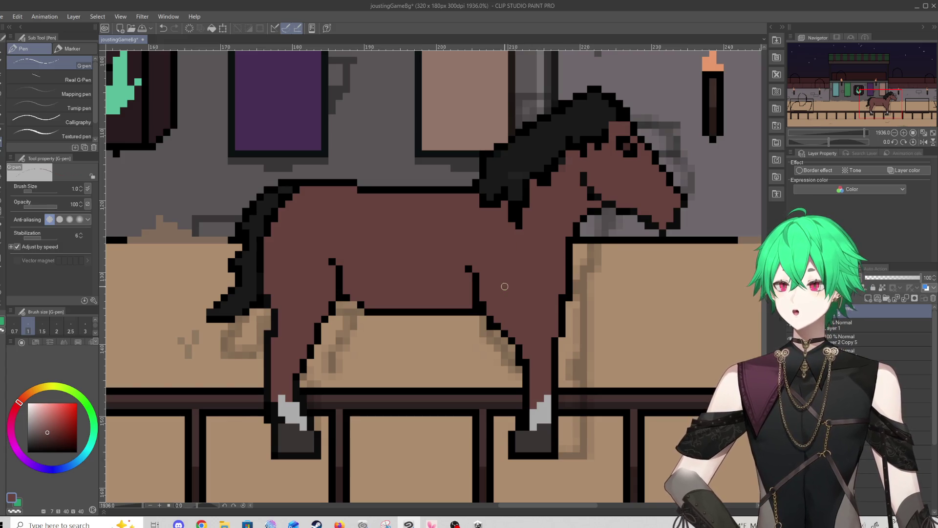
pyautogui.keyDown('alt'); pyautogui.click(475, 277); pyautogui.keyUp('alt')
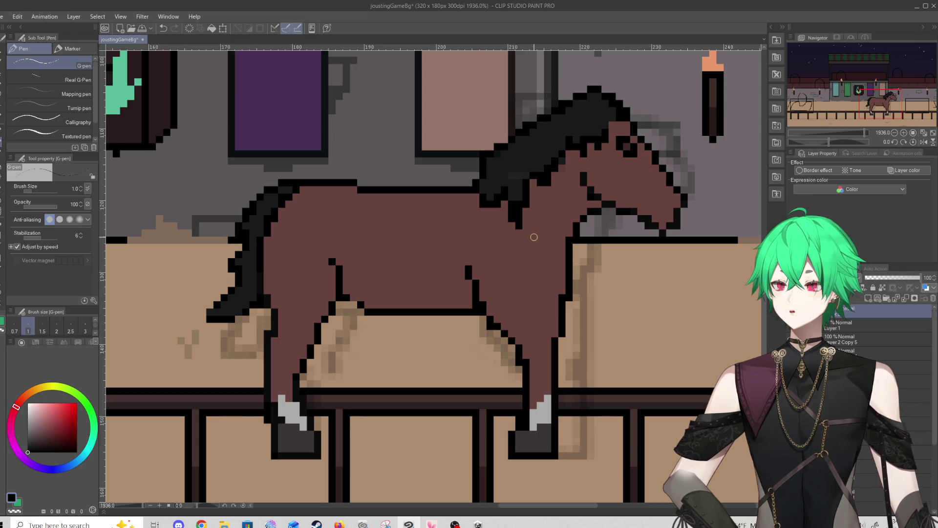
pyautogui.scroll(-5, 534, 237)
pyautogui.scroll(6, 534, 237)
pyautogui.click(2, 199)
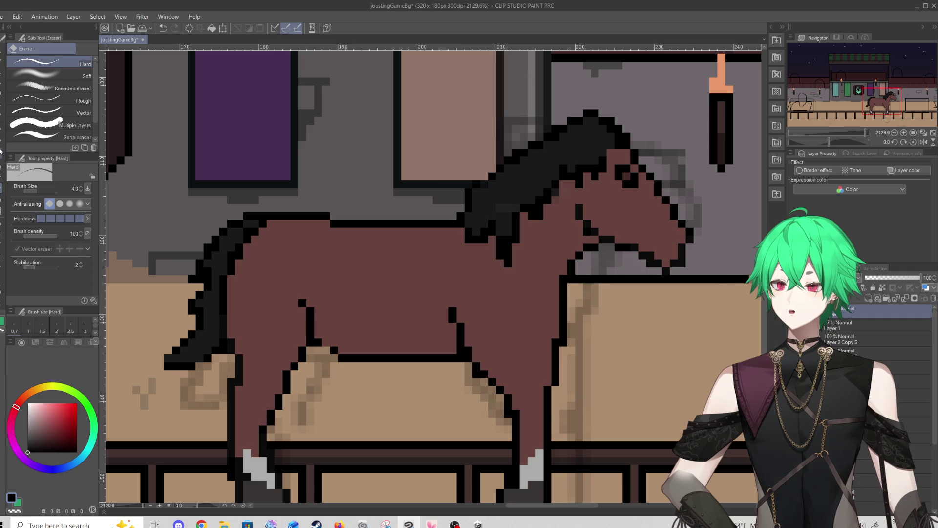
pyautogui.click(1, 143)
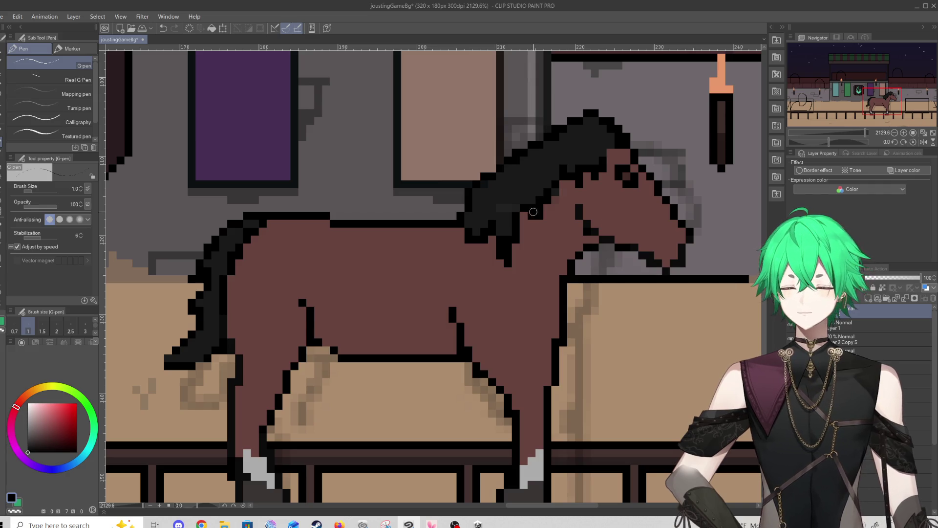
pyautogui.scroll(-3, 351, 226)
# Move the muzzle tip's black outline pixel up
pyautogui.scroll(3, 351, 227)
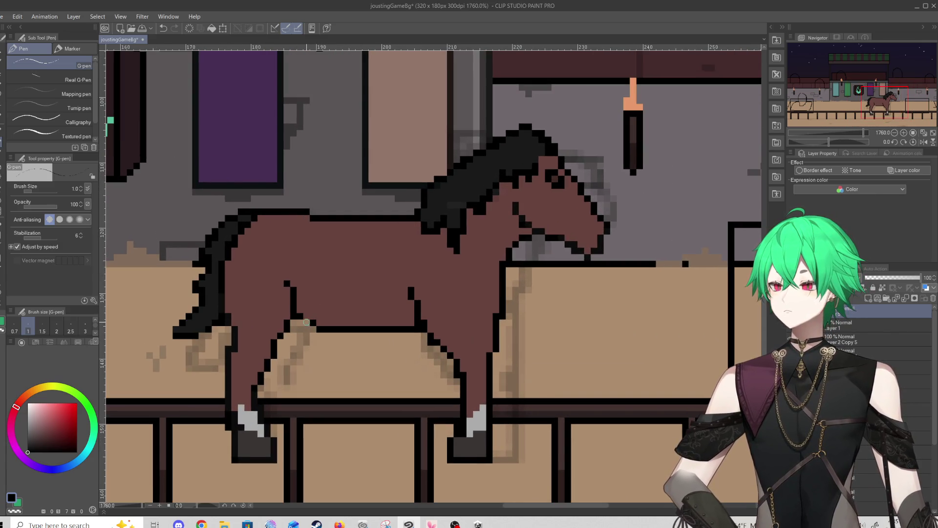
pyautogui.scroll(-3, 305, 324)
pyautogui.scroll(2, 308, 248)
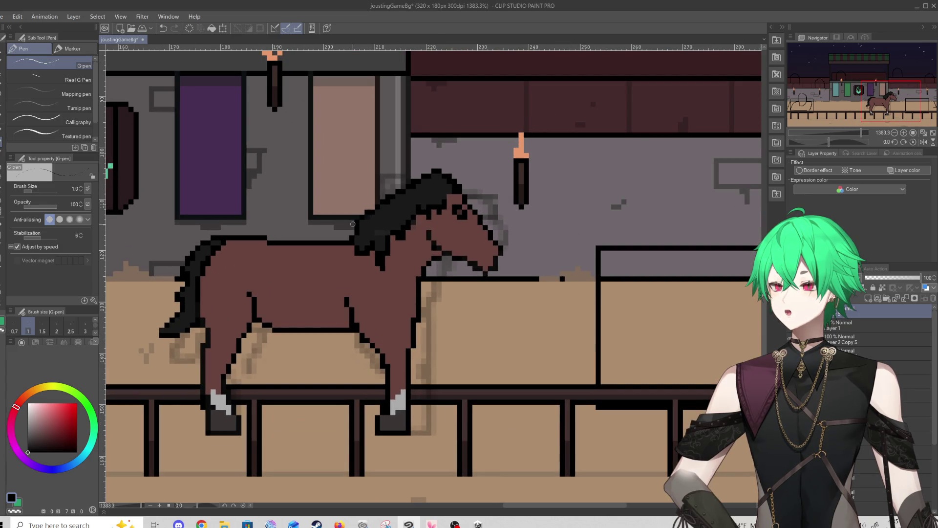
pyautogui.scroll(3, 521, 250)
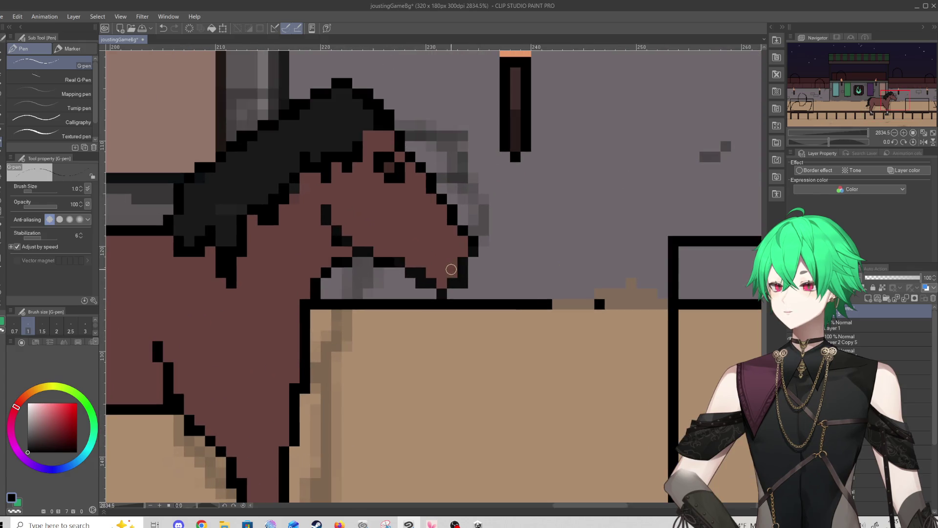
pyautogui.click(442, 283)
pyautogui.click(442, 262)
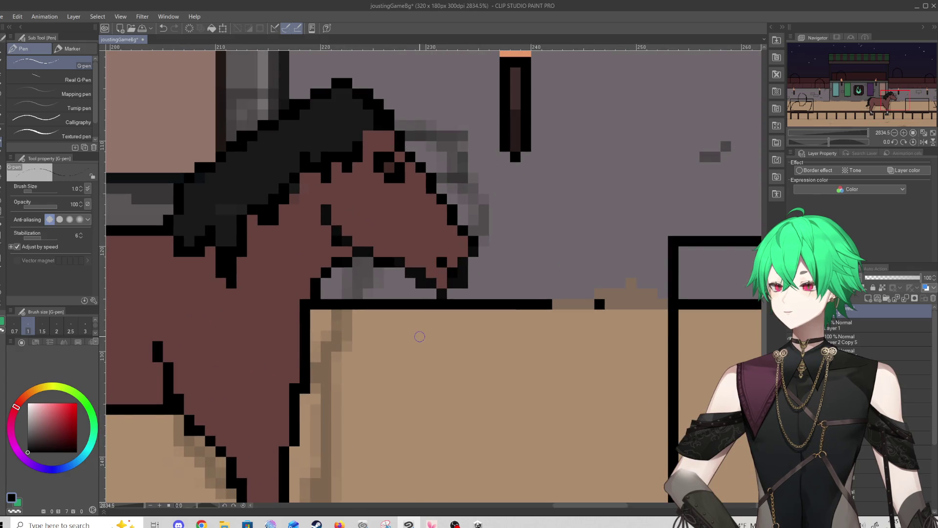
# Draw black outlines down the front leg edge and along a second hind leg
pyautogui.scroll(-4, 511, 299)
pyautogui.scroll(2, 251, 157)
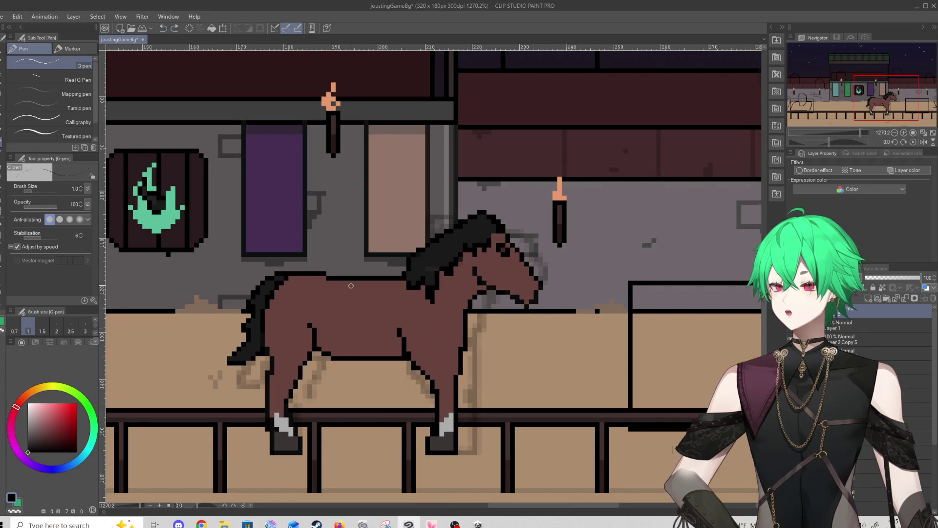
pyautogui.scroll(-4, 345, 296)
pyautogui.scroll(1, 425, 275)
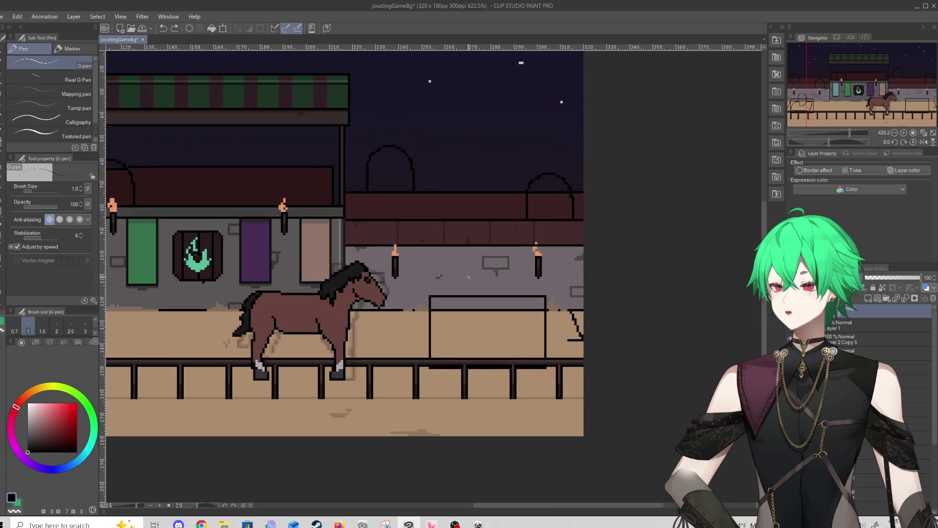
pyautogui.scroll(1, 286, 291)
pyautogui.scroll(3, 287, 291)
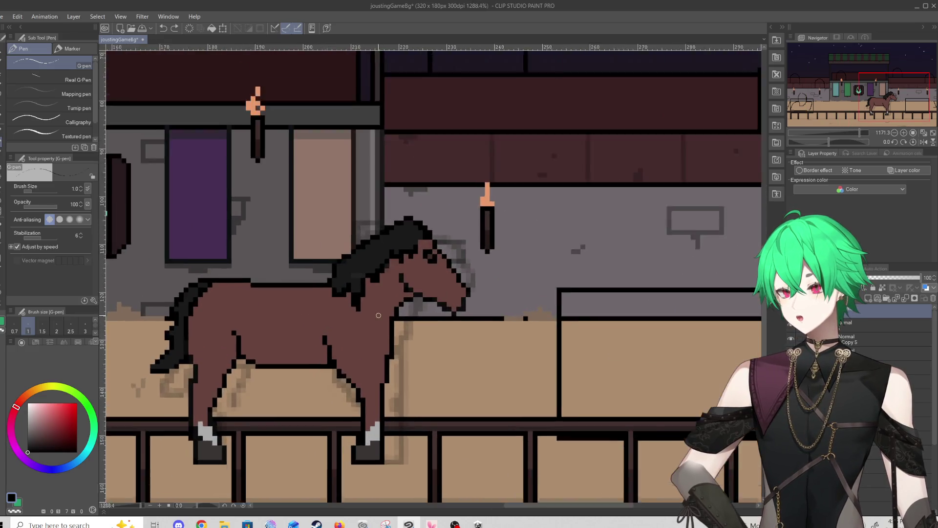
pyautogui.scroll(-1, 287, 291)
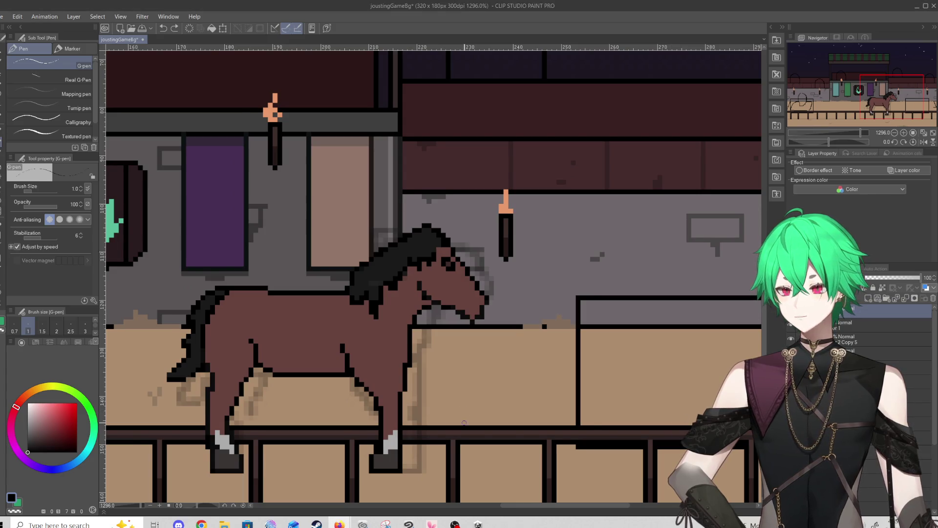
pyautogui.scroll(1, 450, 406)
pyautogui.moveTo(409, 334)
pyautogui.mouseDown()
pyautogui.moveTo(410, 447)
pyautogui.moveTo(398, 465)
pyautogui.mouseUp()
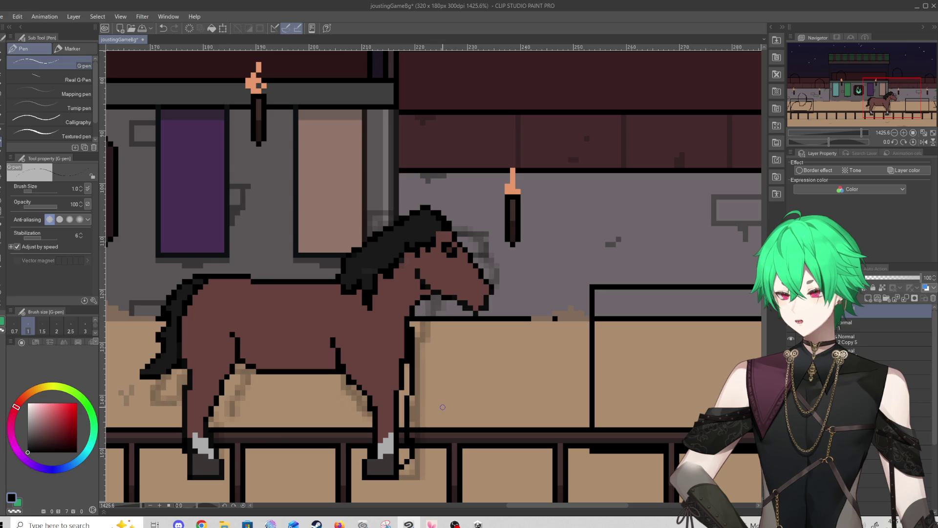
pyautogui.scroll(-3, 232, 455)
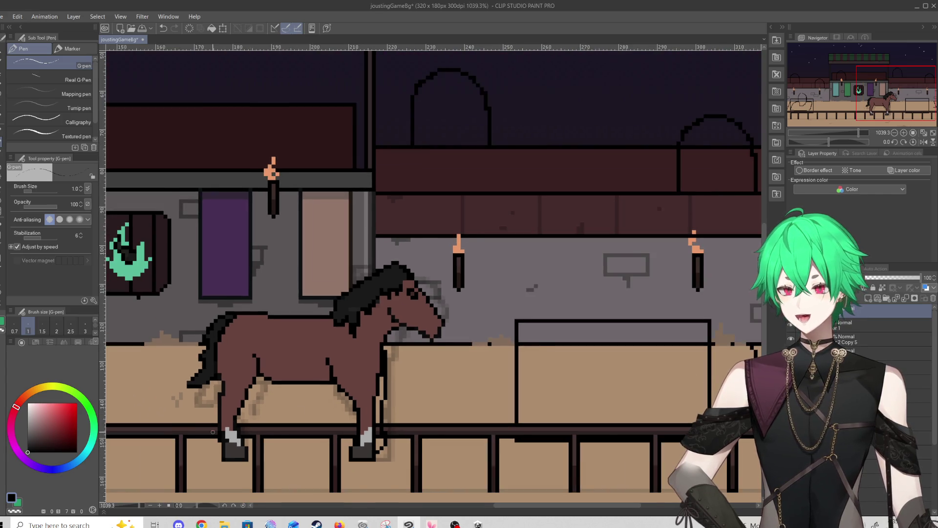
pyautogui.scroll(4, 254, 421)
pyautogui.moveTo(289, 352)
pyautogui.mouseDown()
pyautogui.moveTo(264, 411)
pyautogui.moveTo(292, 458)
pyautogui.moveTo(274, 469)
pyautogui.moveTo(292, 457)
pyautogui.mouseUp()
# Fill the hind leg with red-brown coat colour and shade it in a darker brown
pyautogui.keyDown('alt'); pyautogui.click(268, 364); pyautogui.keyUp('alt')
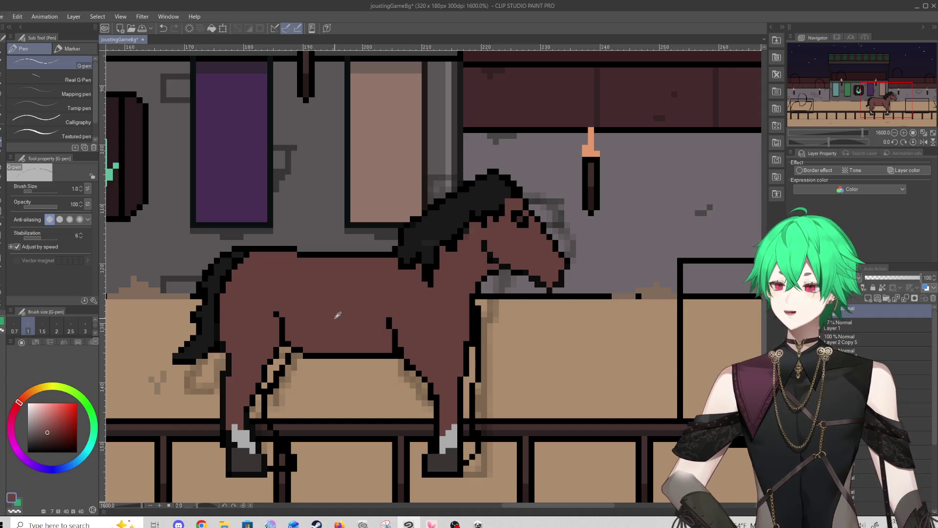
pyautogui.moveTo(267, 365)
pyautogui.mouseDown()
pyautogui.moveTo(282, 356)
pyautogui.moveTo(264, 389)
pyautogui.moveTo(282, 349)
pyautogui.mouseUp()
pyautogui.keyDown('alt'); pyautogui.click(242, 372); pyautogui.keyUp('alt')
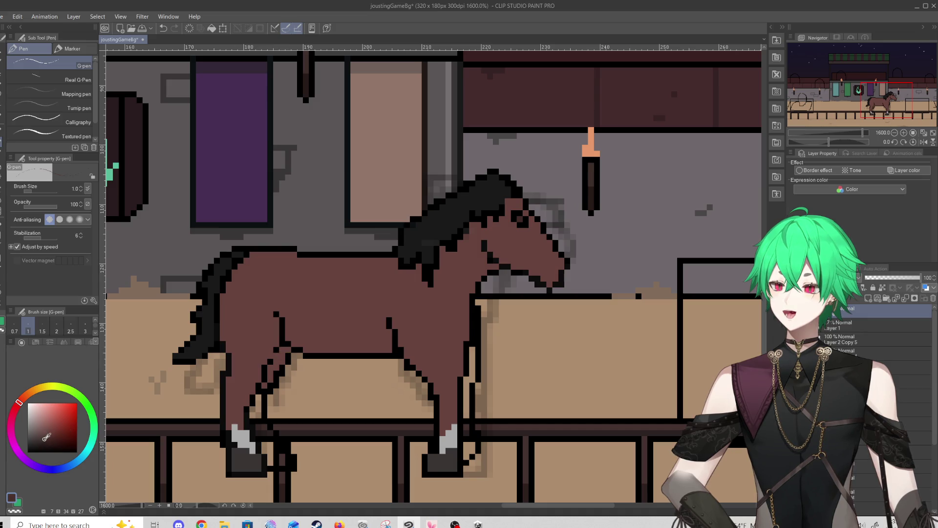
pyautogui.click(269, 377)
pyautogui.moveTo(269, 378)
pyautogui.mouseDown()
pyautogui.moveTo(283, 351)
pyautogui.moveTo(252, 411)
pyautogui.moveTo(268, 443)
pyautogui.mouseUp()
# Paint dark grey-brown beside the hind hoof
pyautogui.keyDown('alt'); pyautogui.click(254, 462); pyautogui.keyUp('alt')
pyautogui.moveTo(279, 454)
pyautogui.mouseDown()
pyautogui.moveTo(271, 443)
pyautogui.moveTo(270, 453)
pyautogui.mouseUp()
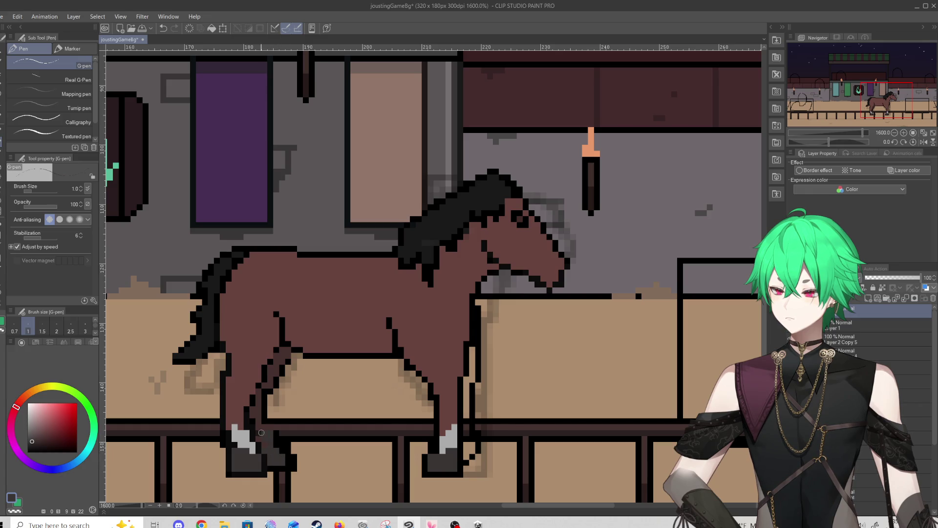
pyautogui.scroll(-3, 293, 371)
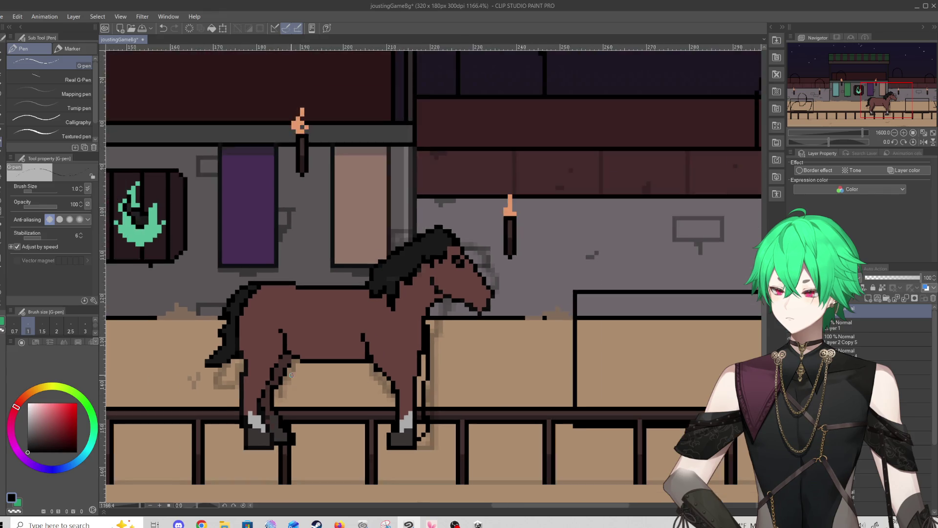
pyautogui.scroll(-2, 293, 371)
pyautogui.scroll(4, 314, 360)
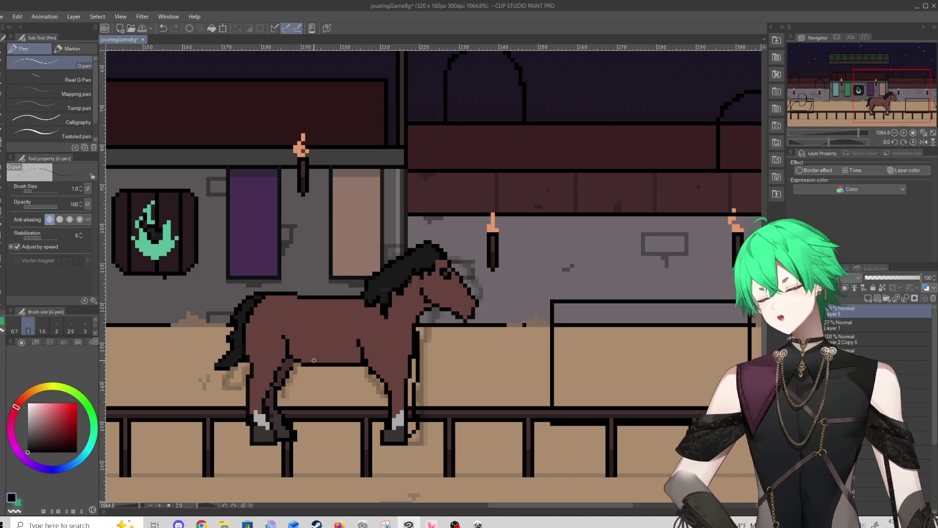
pyautogui.scroll(-2, 314, 360)
pyautogui.scroll(2, 385, 333)
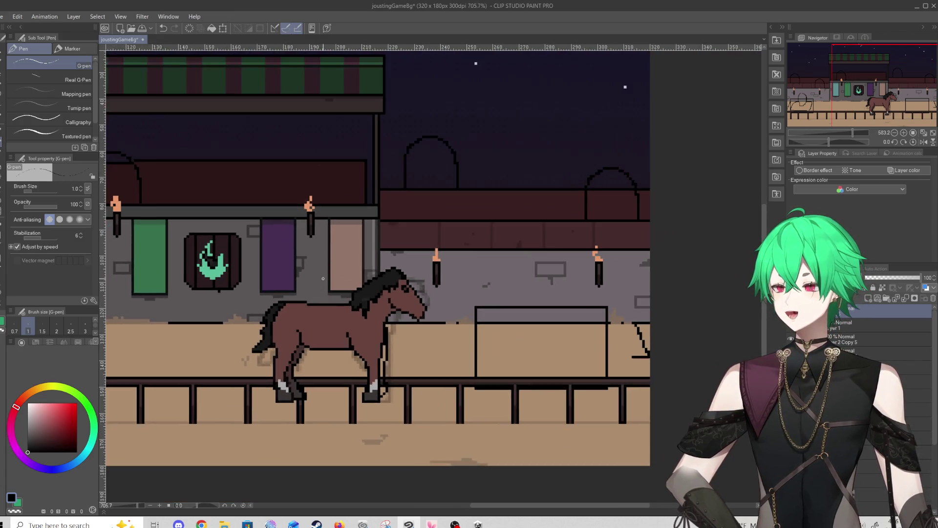
pyautogui.scroll(1, 385, 333)
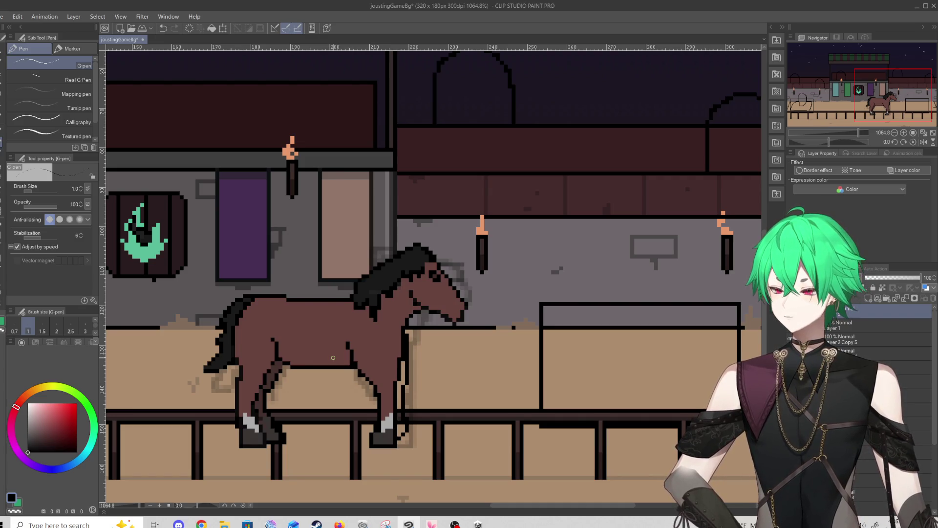
pyautogui.scroll(-2, 333, 357)
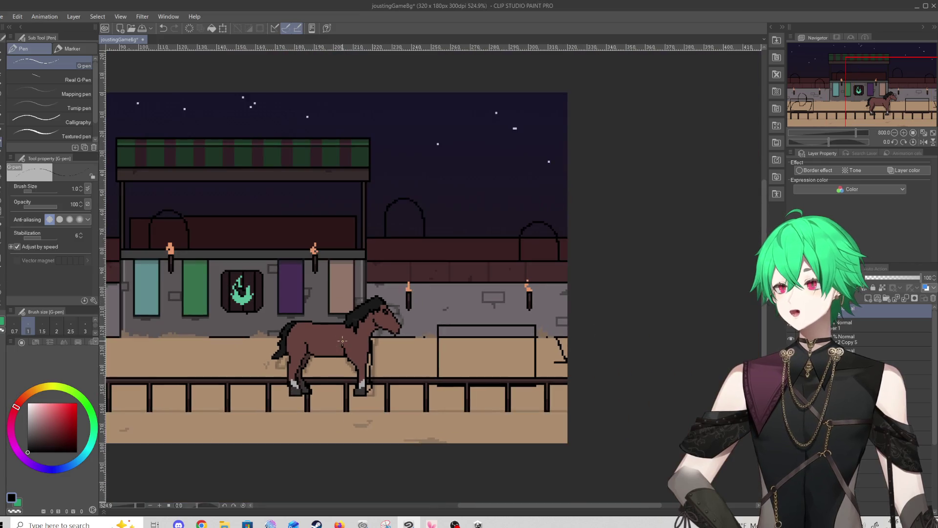
pyautogui.scroll(1, 323, 310)
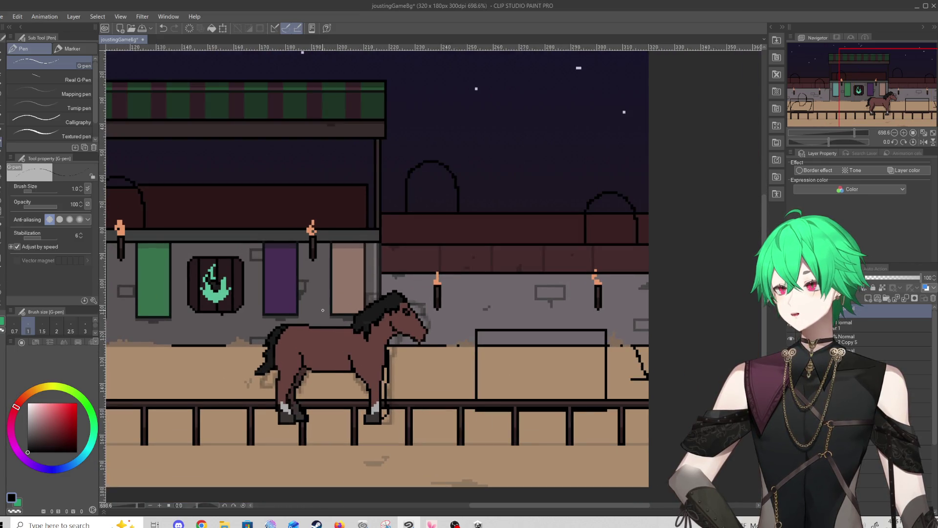
pyautogui.scroll(3, 323, 310)
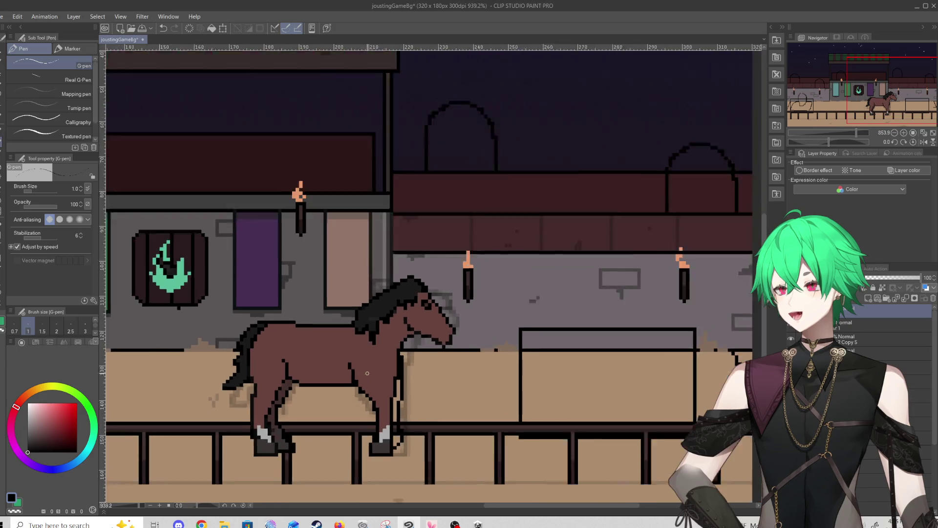
pyautogui.scroll(2, 367, 373)
pyautogui.scroll(-2, 359, 398)
pyautogui.scroll(2, 350, 426)
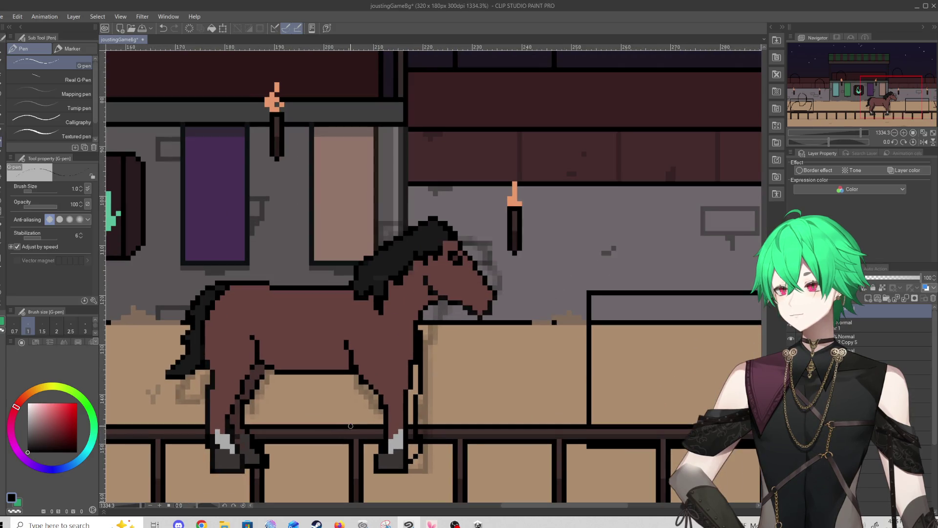
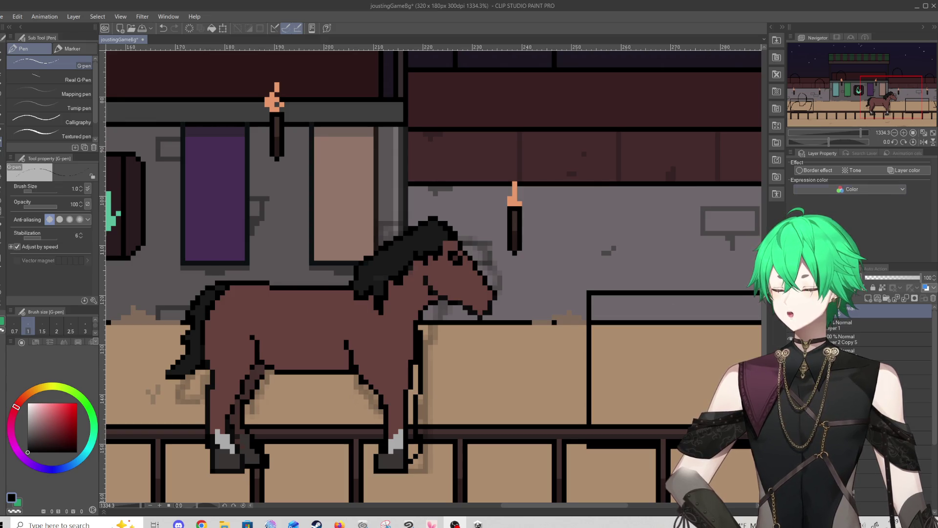
# Eyedrop the horse's brown and paint brown pixels down the front leg
pyautogui.keyDown('alt'); pyautogui.click(393, 343); pyautogui.keyUp('alt')
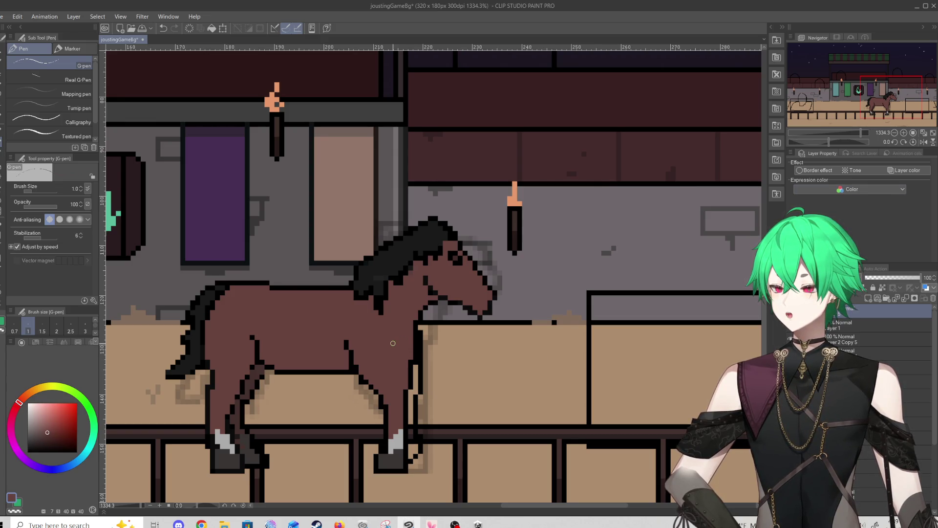
pyautogui.scroll(-5, 393, 343)
pyautogui.scroll(6, 420, 354)
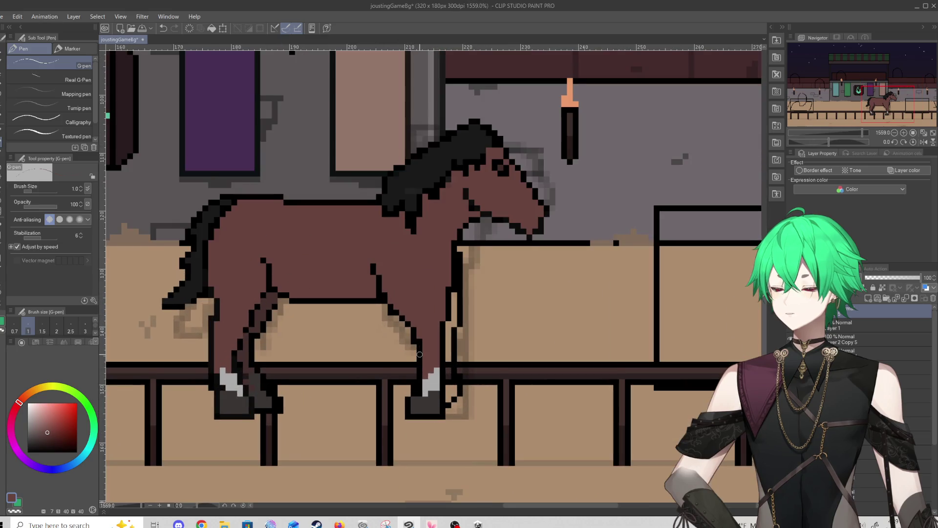
pyautogui.scroll(1, 419, 354)
pyautogui.keyDown('alt'); pyautogui.click(426, 399); pyautogui.keyUp('alt')
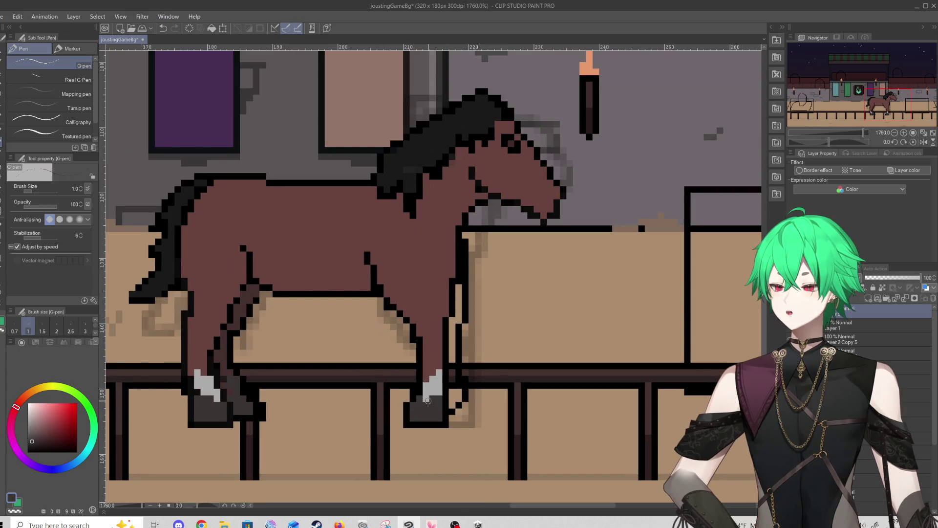
pyautogui.keyDown('alt'); pyautogui.click(446, 290); pyautogui.keyUp('alt')
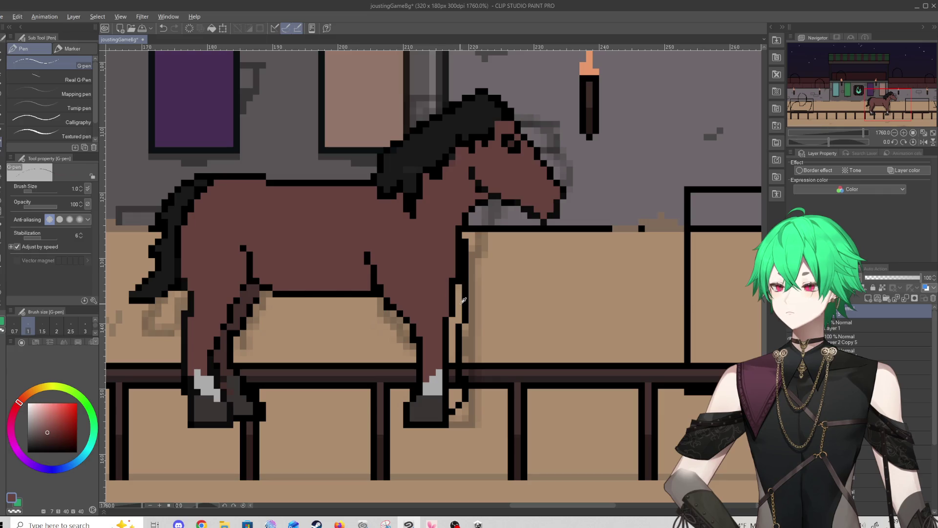
pyautogui.moveTo(459, 286); pyautogui.dragTo(459, 326)
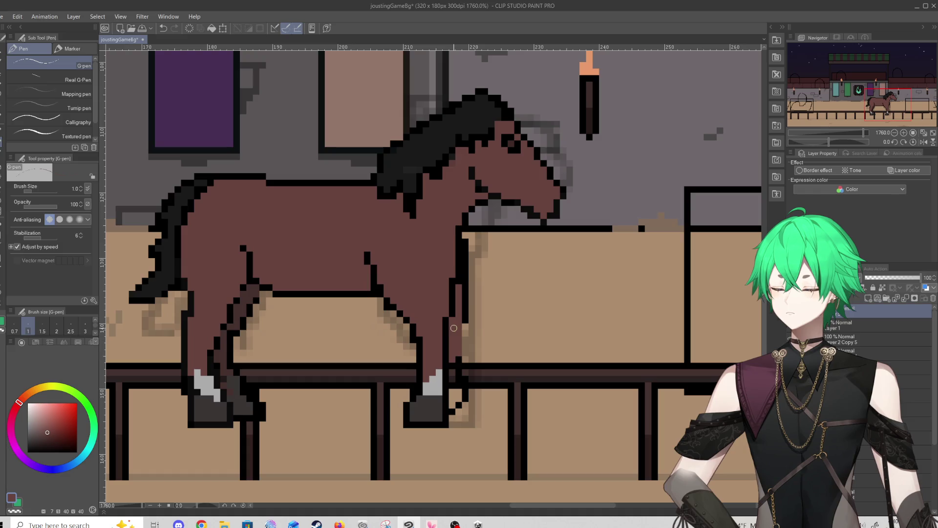
# Outline the front leg's right edge in black and add dark grey pixels beside the hoof
pyautogui.keyDown('alt'); pyautogui.click(470, 313); pyautogui.keyUp('alt')
pyautogui.moveTo(467, 313); pyautogui.dragTo(457, 406)
pyautogui.keyDown('alt'); pyautogui.click(433, 401); pyautogui.keyUp('alt')
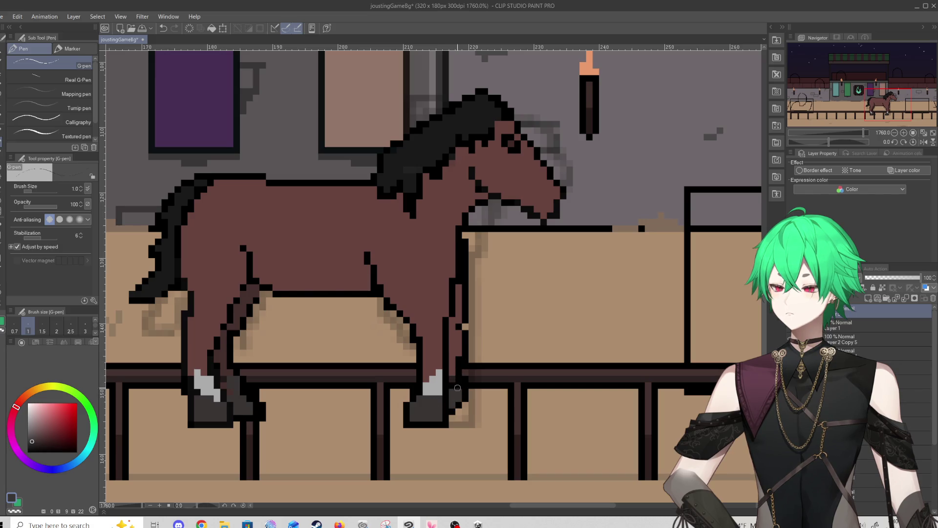
pyautogui.scroll(-4, 485, 353)
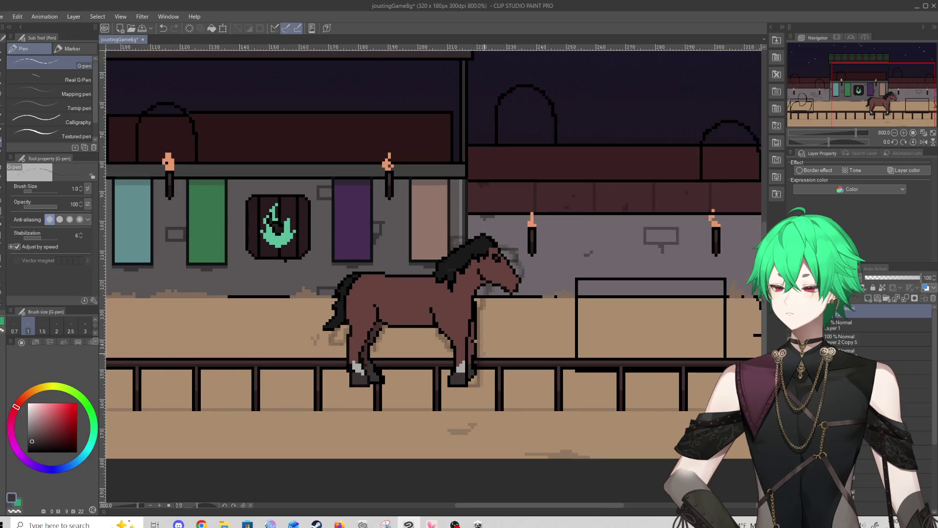
pyautogui.scroll(3, 484, 353)
# Sample the horse's brown, the tan ground and outline black, toggling between eraser and pen
pyautogui.keyDown('alt'); pyautogui.click(462, 335); pyautogui.keyUp('alt')
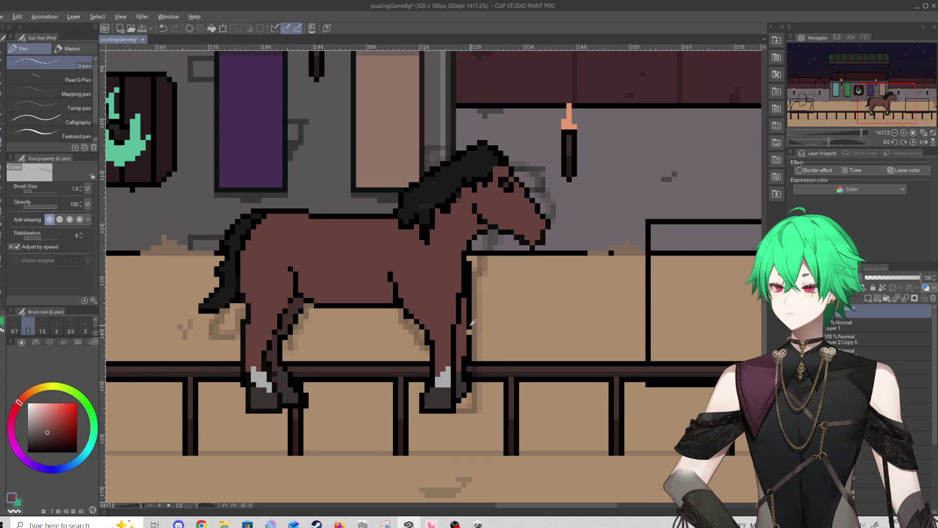
pyautogui.keyDown('alt'); pyautogui.click(472, 324); pyautogui.keyUp('alt')
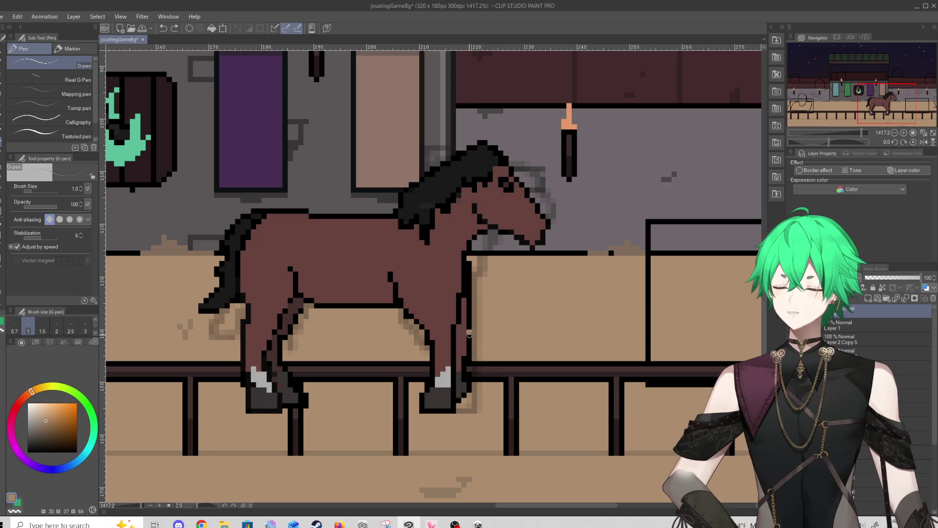
pyautogui.keyDown('alt'); pyautogui.click(469, 332); pyautogui.keyUp('alt')
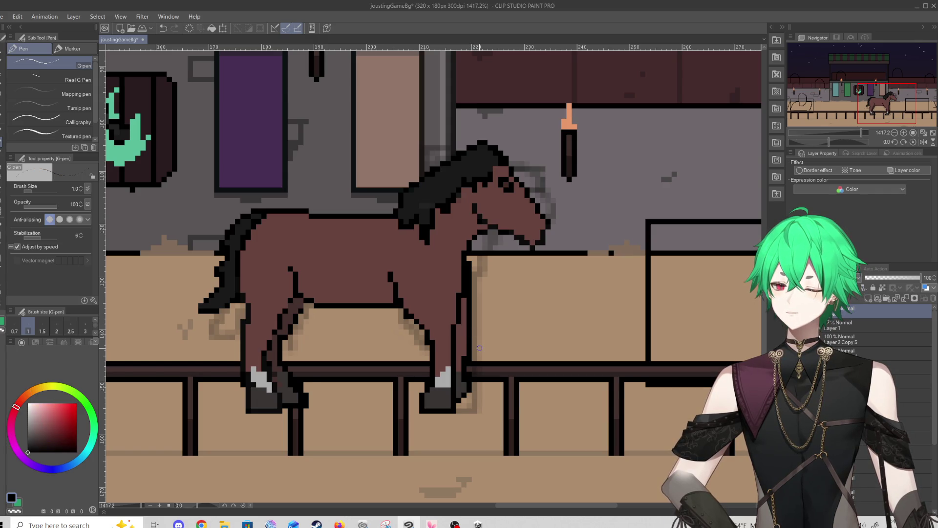
pyautogui.scroll(-5, 479, 348)
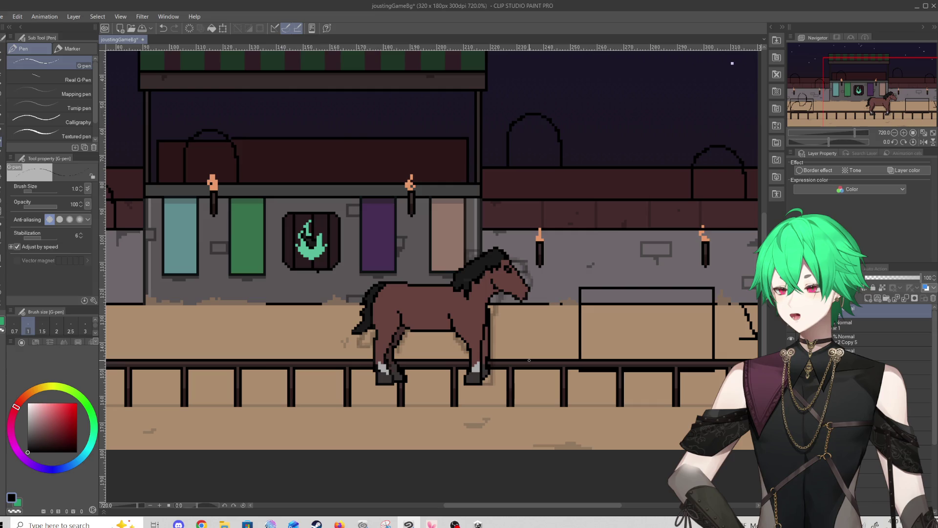
pyautogui.scroll(6, 528, 360)
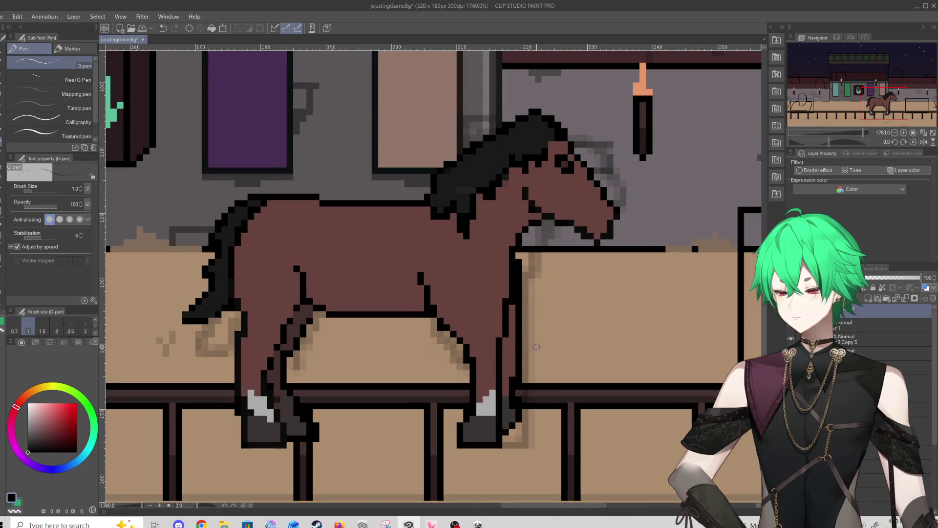
pyautogui.click(1, 190)
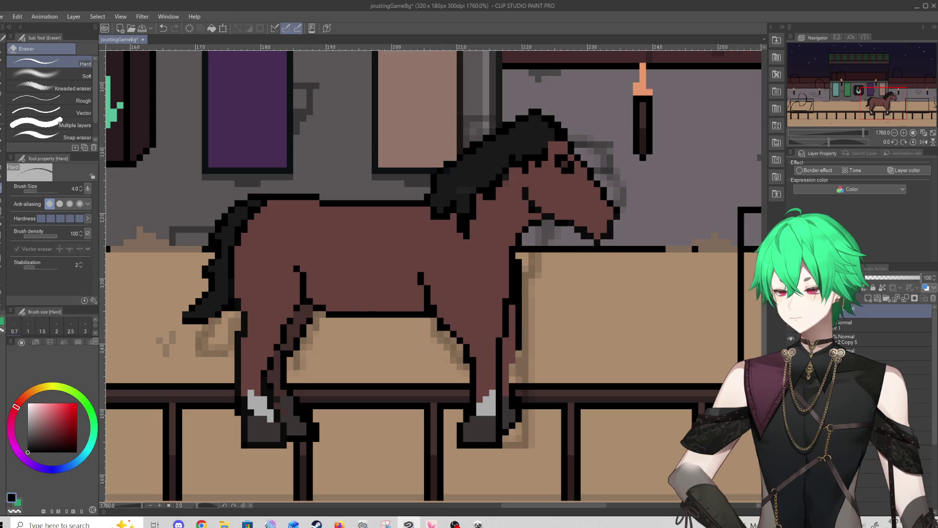
pyautogui.press('p')
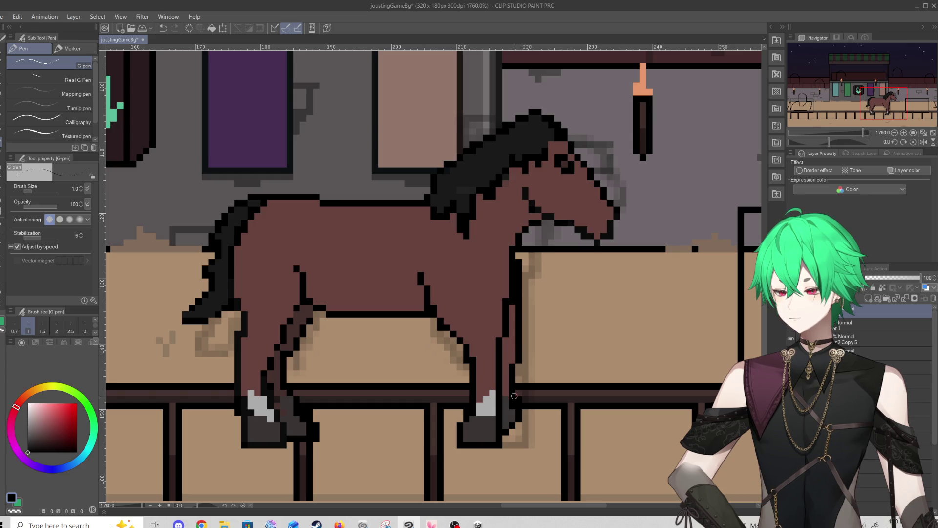
pyautogui.scroll(-5, 519, 381)
pyautogui.scroll(5, 519, 381)
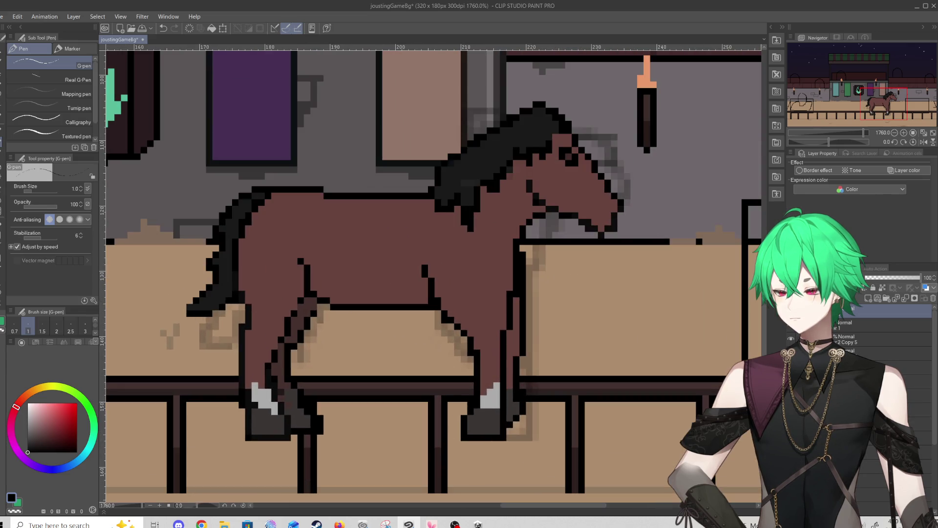
# Try the eraser and freehand lasso, then return to the pen
pyautogui.press('e')
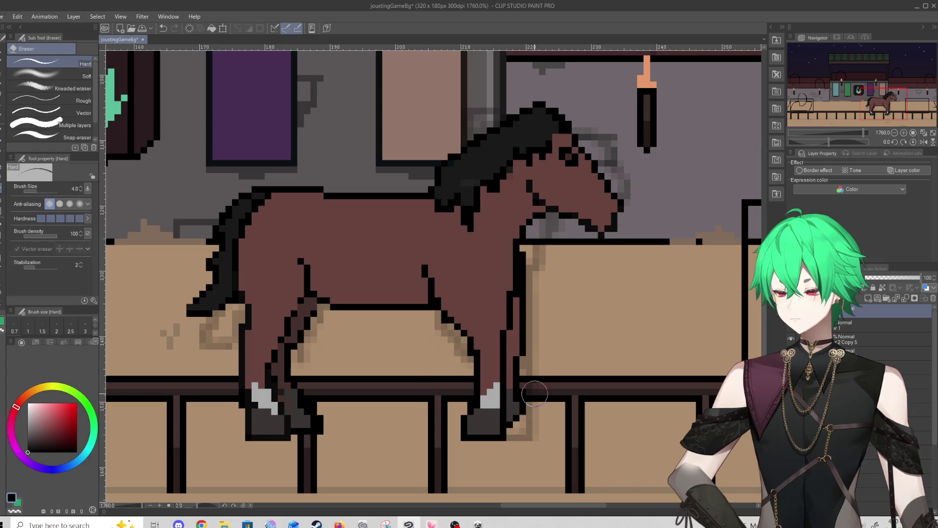
pyautogui.scroll(-6, 534, 393)
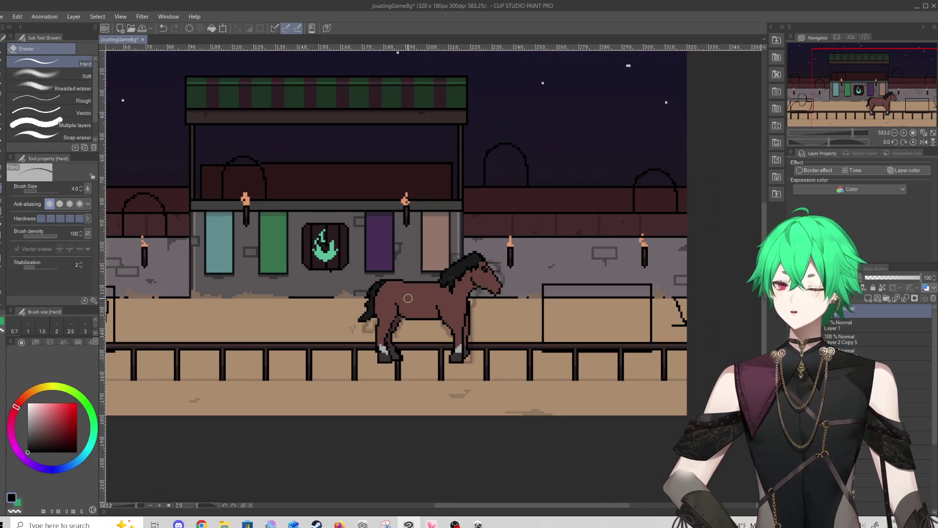
pyautogui.scroll(3, 473, 313)
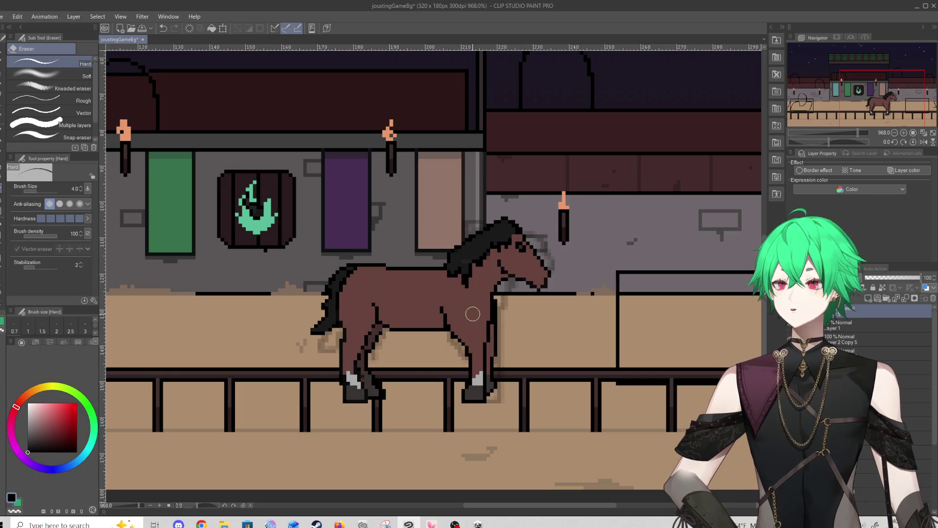
pyautogui.scroll(-3, 487, 300)
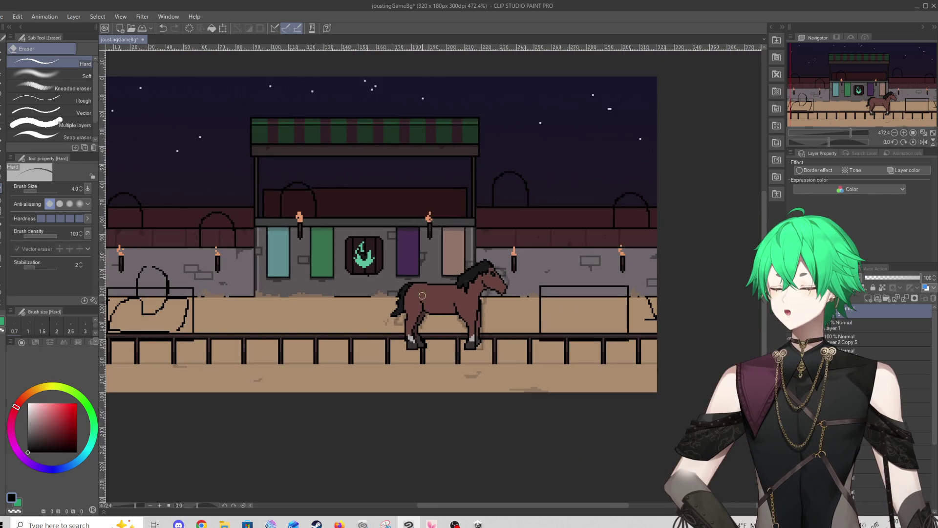
pyautogui.scroll(2, 475, 280)
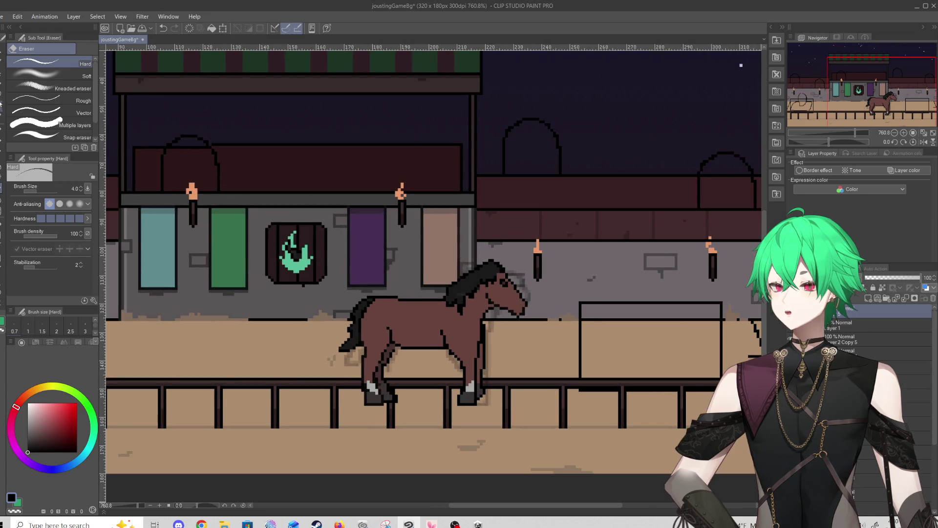
pyautogui.press('m')
pyautogui.scroll(1, 411, 290)
pyautogui.scroll(-2, 533, 376)
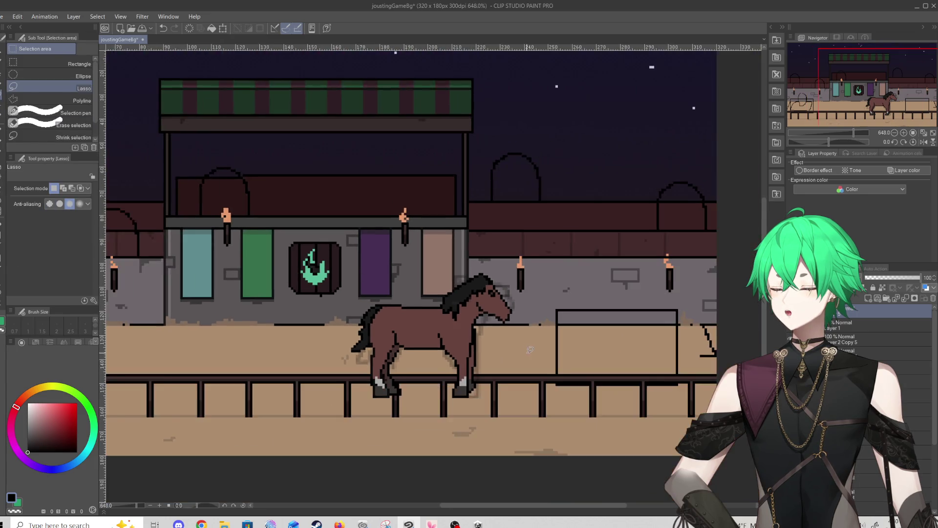
pyautogui.scroll(2, 533, 375)
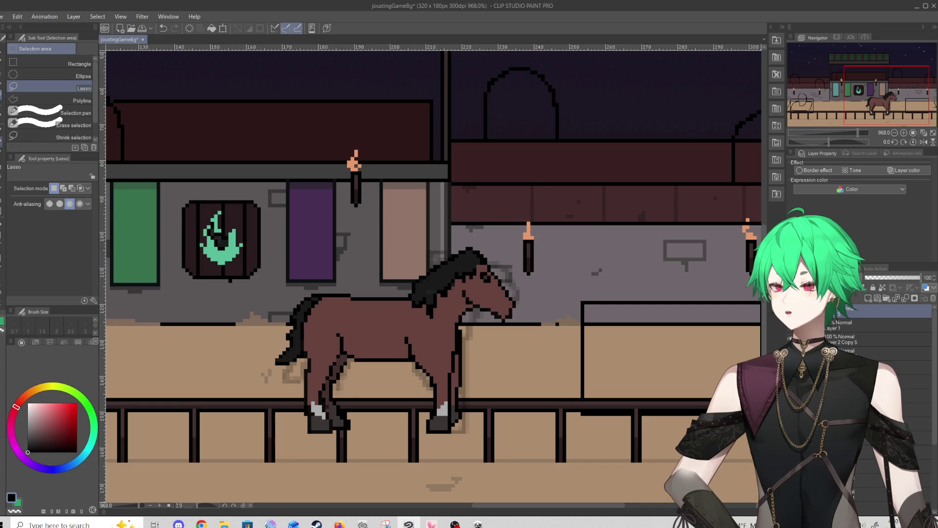
pyautogui.press('p')
pyautogui.scroll(1, 383, 325)
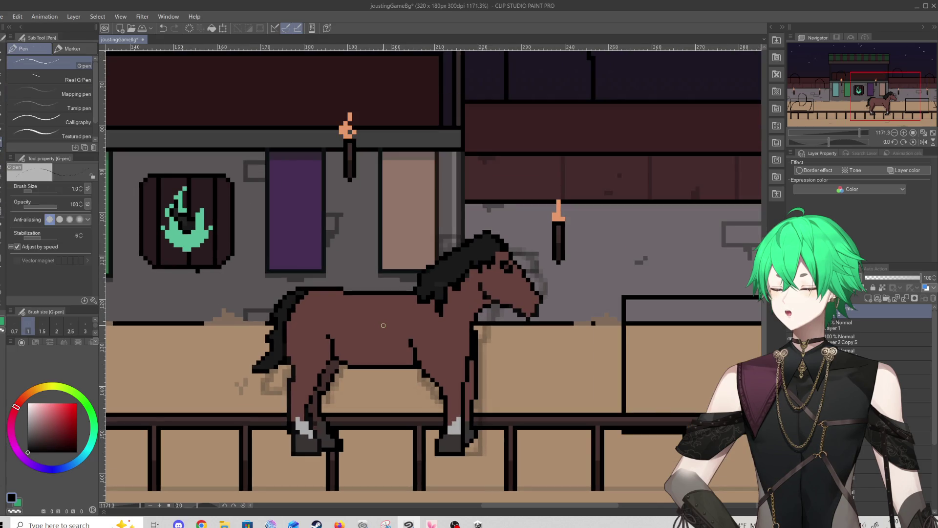
# Sample the dark grey hoof colour and the horse's brown, then set black as drawing colour
pyautogui.keyDown('alt'); pyautogui.click(315, 424); pyautogui.keyUp('alt')
pyautogui.keyDown('alt'); pyautogui.click(417, 338); pyautogui.keyUp('alt')
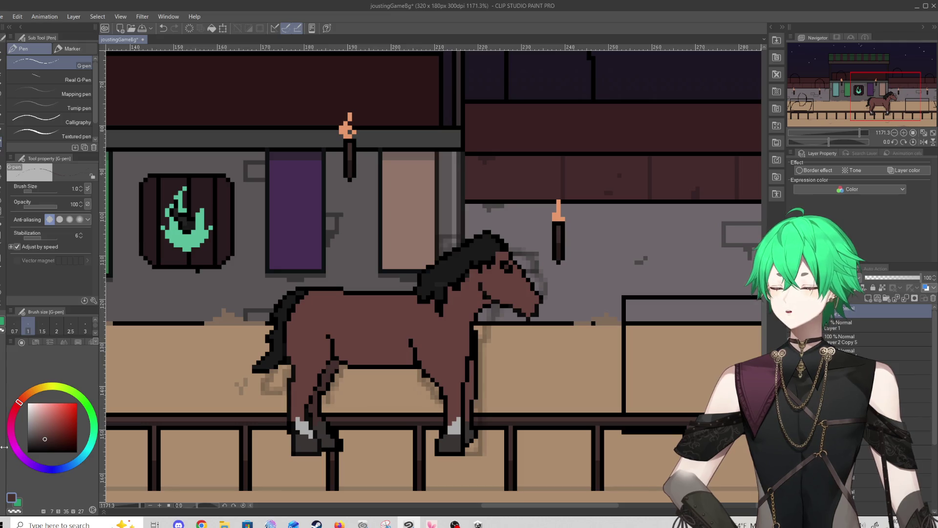
pyautogui.click(27, 452)
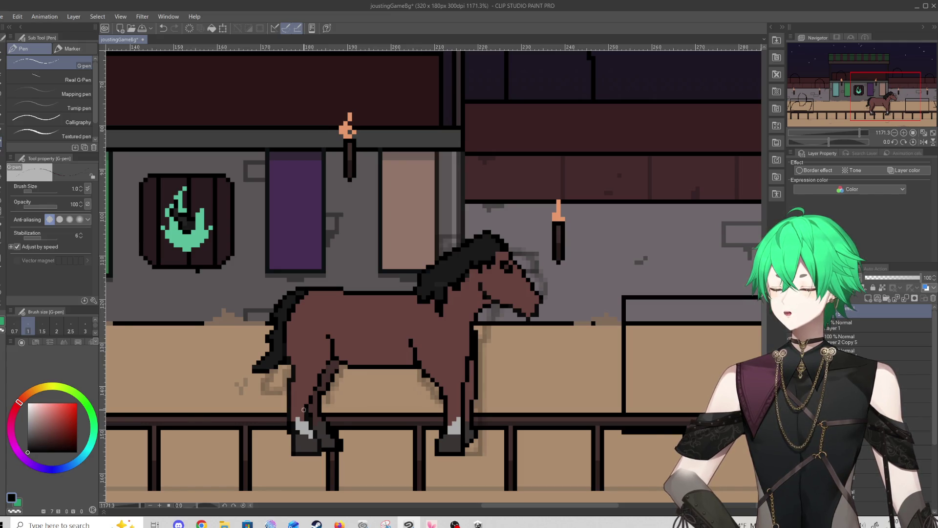
pyautogui.scroll(-5, 304, 410)
pyautogui.scroll(3, 406, 331)
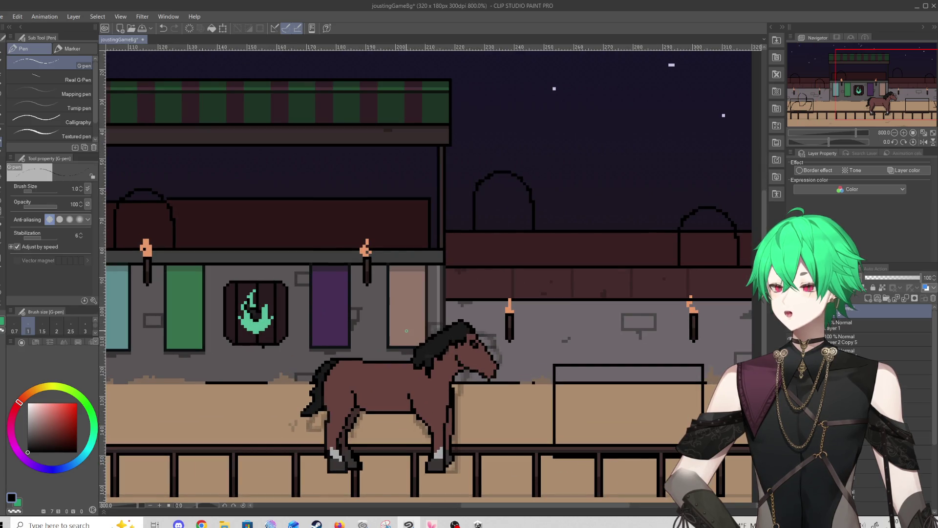
# Move the horse layer to the scene's lower left
pyautogui.press('k')
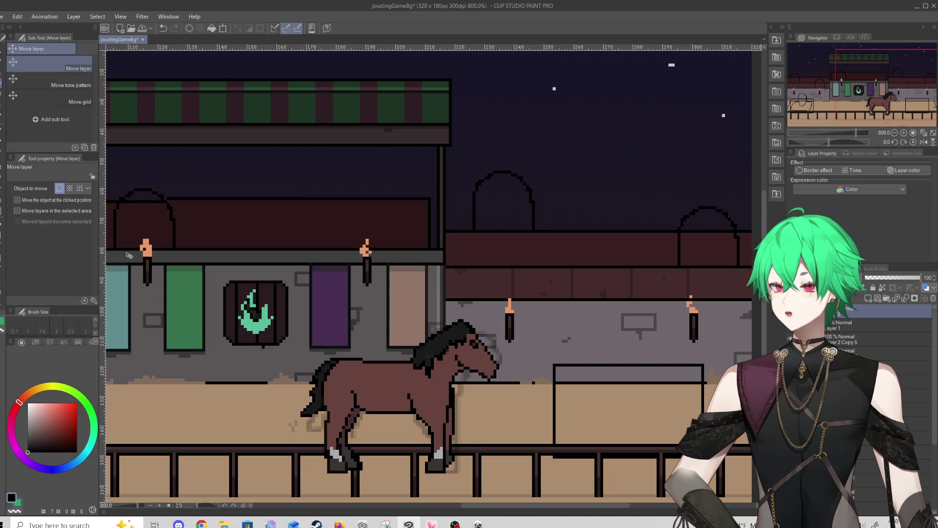
pyautogui.moveTo(341, 393)
pyautogui.mouseDown()
pyautogui.moveTo(309, 392)
pyautogui.moveTo(291, 356)
pyautogui.moveTo(278, 352)
pyautogui.mouseUp()
pyautogui.scroll(-5, 396, 374)
pyautogui.scroll(3, 211, 413)
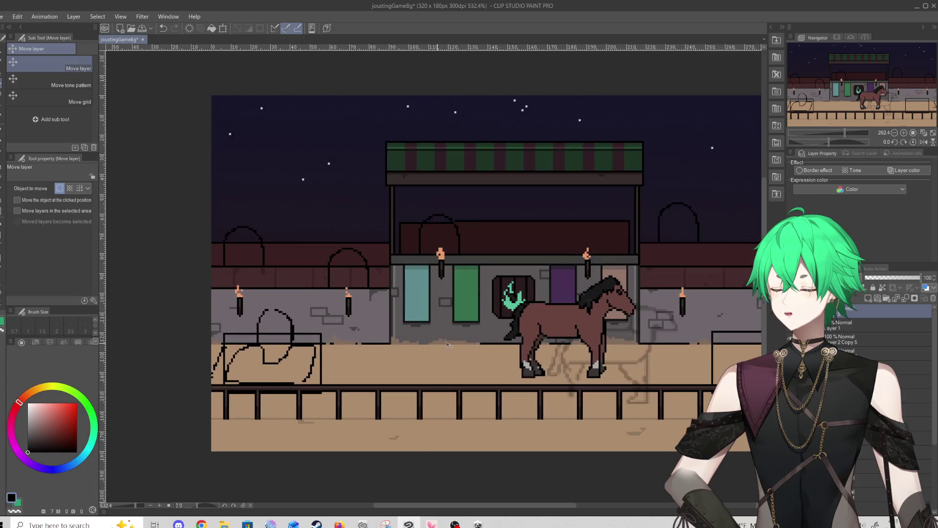
pyautogui.moveTo(562, 318)
pyautogui.mouseDown()
pyautogui.moveTo(306, 319)
pyautogui.moveTo(270, 330)
pyautogui.moveTo(272, 381)
pyautogui.mouseUp()
pyautogui.scroll(-2, 353, 335)
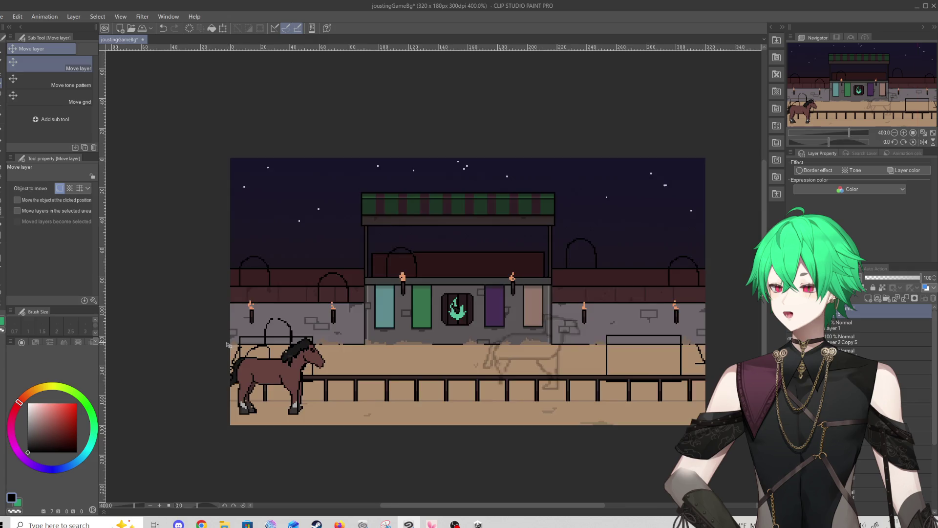
pyautogui.scroll(1, 353, 335)
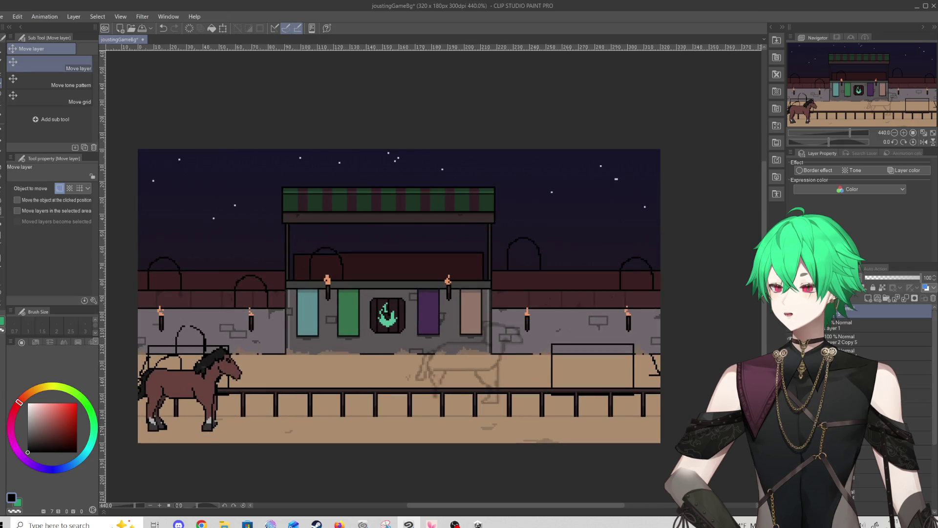
pyautogui.scroll(-2, 879, 332)
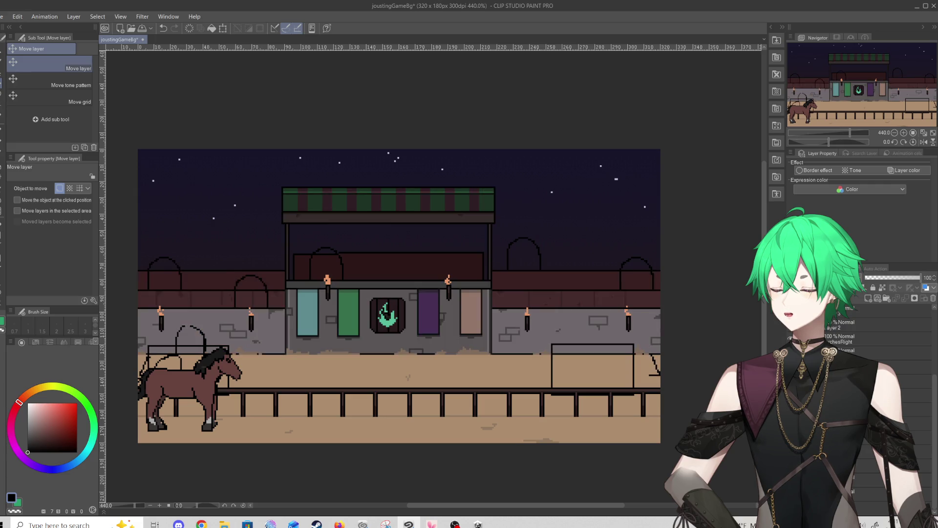
pyautogui.scroll(2, 786, 332)
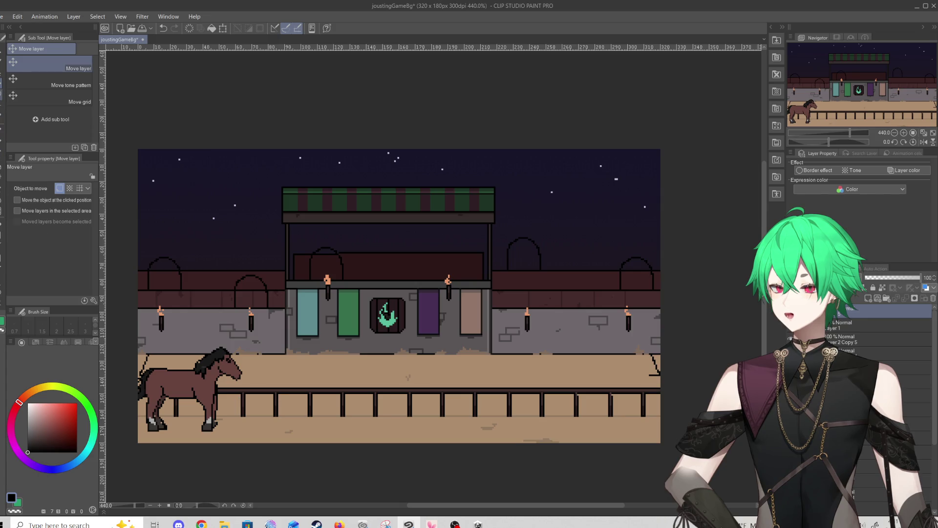
# Raise the horse to stand in front of the fence, then nudge it down a pixel
pyautogui.moveTo(181, 382); pyautogui.dragTo(195, 344)
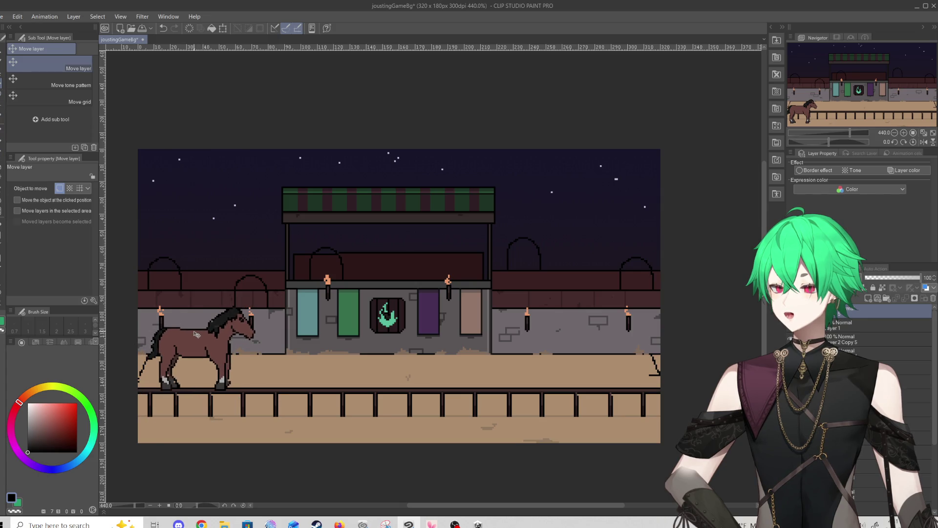
pyautogui.scroll(3, 194, 344)
pyautogui.scroll(-1, 205, 340)
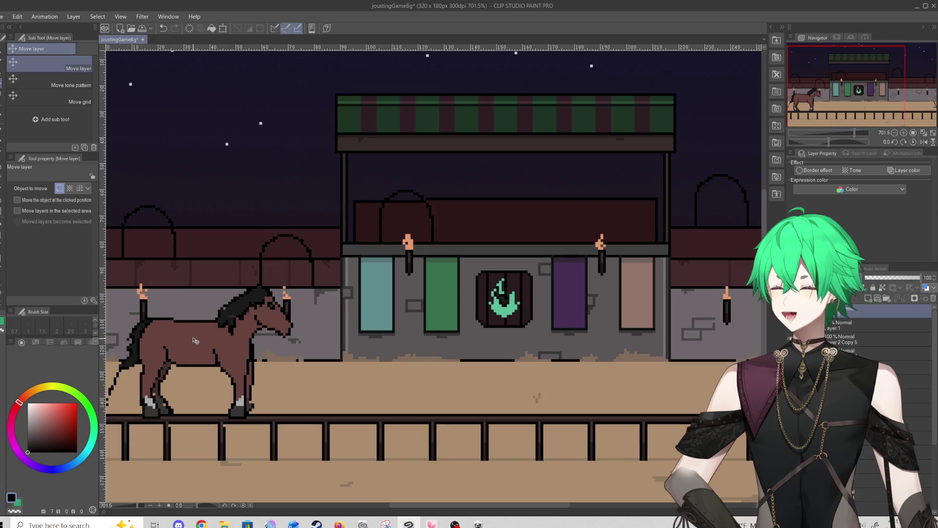
pyautogui.moveTo(207, 339)
pyautogui.mouseDown()
pyautogui.moveTo(200, 403)
pyautogui.moveTo(229, 398)
pyautogui.mouseUp()
pyautogui.scroll(-2, 228, 394)
pyautogui.scroll(-2, 227, 397)
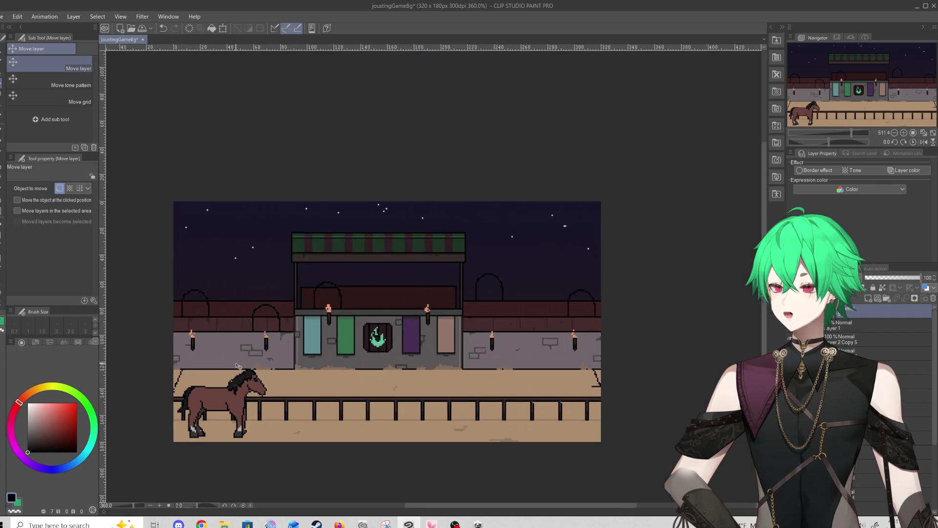
pyautogui.scroll(3, 250, 377)
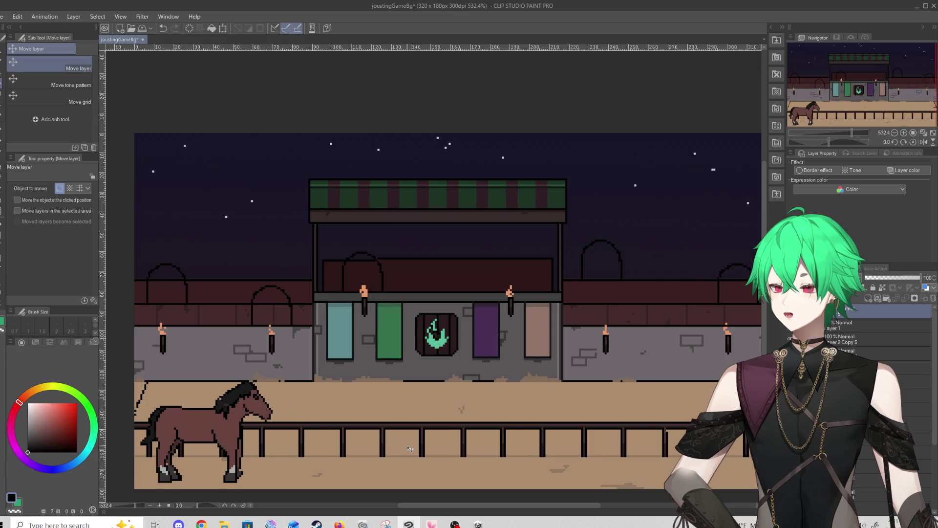
pyautogui.scroll(1, 409, 448)
# Slide the horse rightward along the track toward the arena's centre
pyautogui.moveTo(263, 455); pyautogui.dragTo(397, 456)
pyautogui.scroll(1, 396, 456)
pyautogui.scroll(3, 399, 456)
pyautogui.scroll(-2, 402, 361)
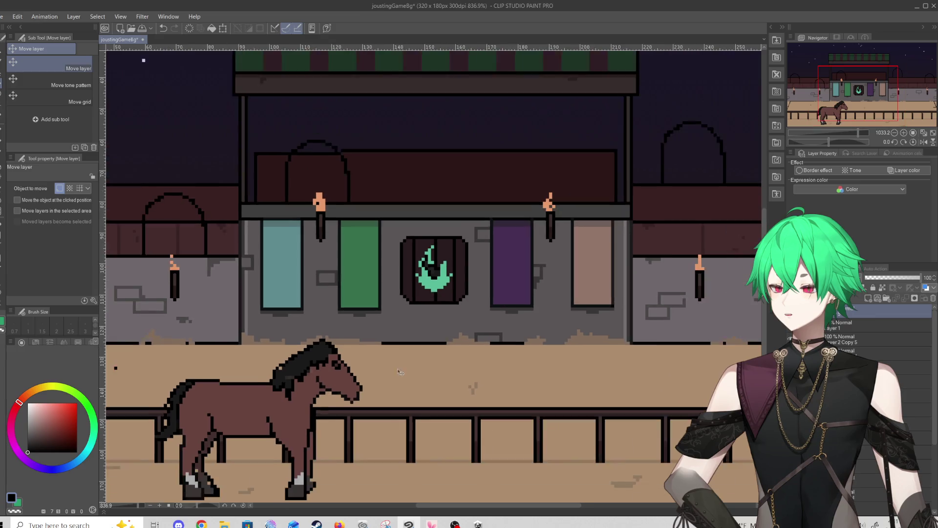
pyautogui.scroll(-2, 402, 360)
pyautogui.scroll(3, 418, 402)
pyautogui.moveTo(275, 422)
pyautogui.mouseDown()
pyautogui.moveTo(435, 427)
pyautogui.moveTo(382, 426)
pyautogui.mouseUp()
# Slide the horse slightly right along the track and inspect its placement
pyautogui.click(2, 191)
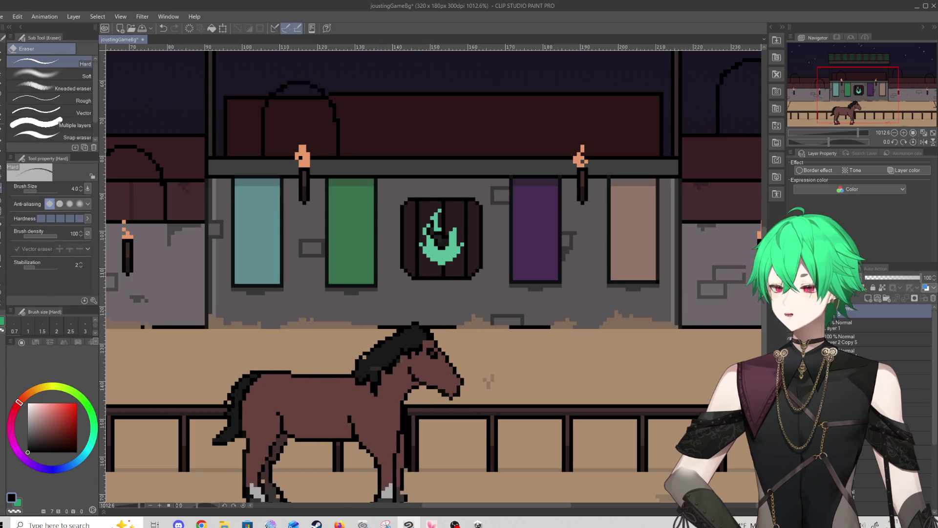
pyautogui.click(2, 94)
pyautogui.moveTo(359, 402)
pyautogui.mouseDown()
pyautogui.moveTo(520, 402)
pyautogui.moveTo(189, 410)
pyautogui.moveTo(676, 407)
pyautogui.moveTo(192, 402)
pyautogui.moveTo(471, 400)
pyautogui.moveTo(208, 404)
pyautogui.moveTo(347, 407)
pyautogui.mouseUp()
pyautogui.scroll(1, 491, 346)
pyautogui.scroll(1, 492, 346)
pyautogui.scroll(-8, 347, 407)
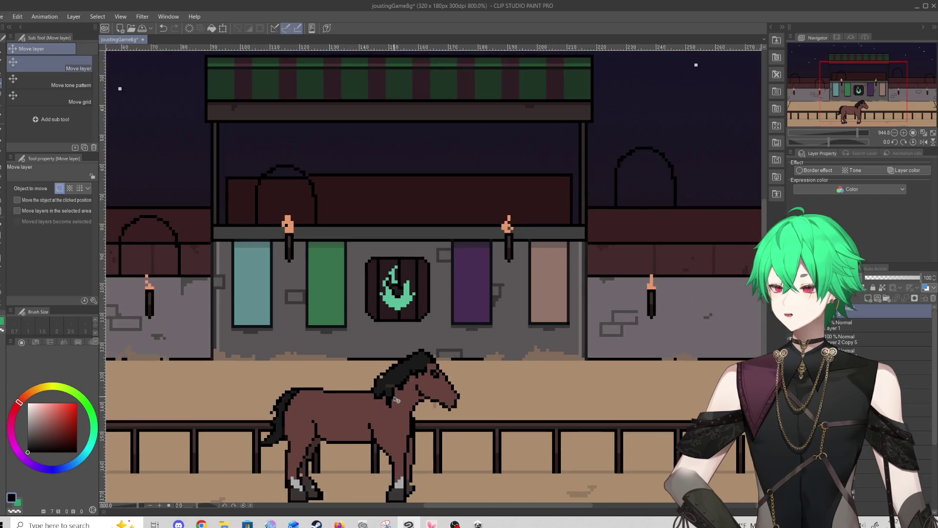
pyautogui.scroll(2, 289, 413)
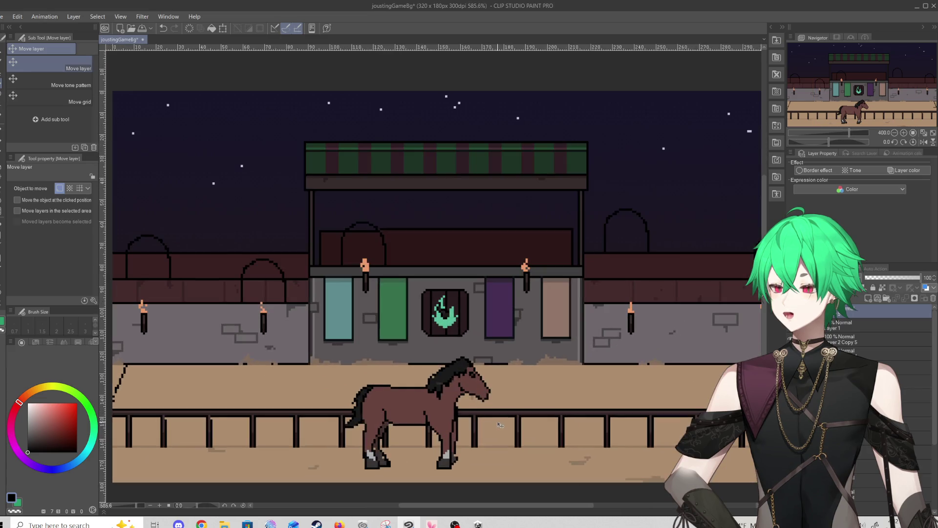
pyautogui.scroll(-1, 450, 407)
pyautogui.scroll(3, 285, 202)
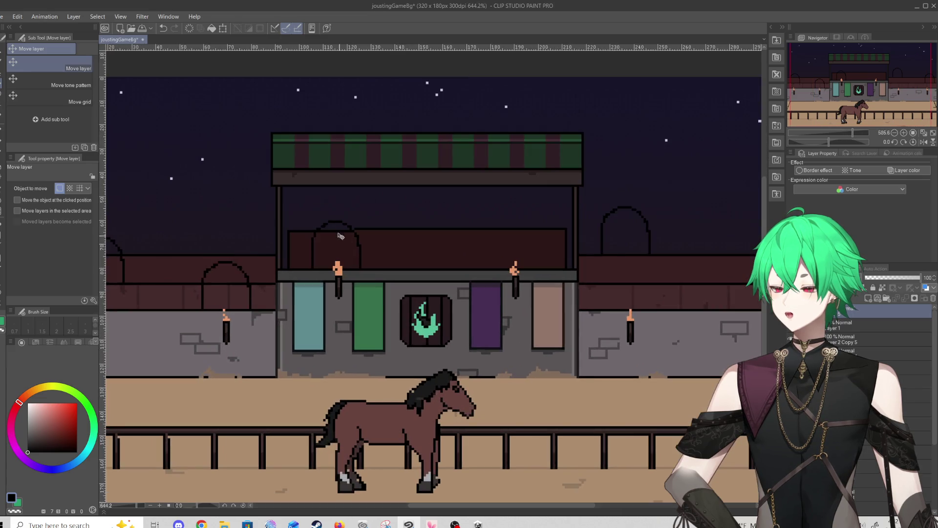
pyautogui.scroll(-2, 436, 314)
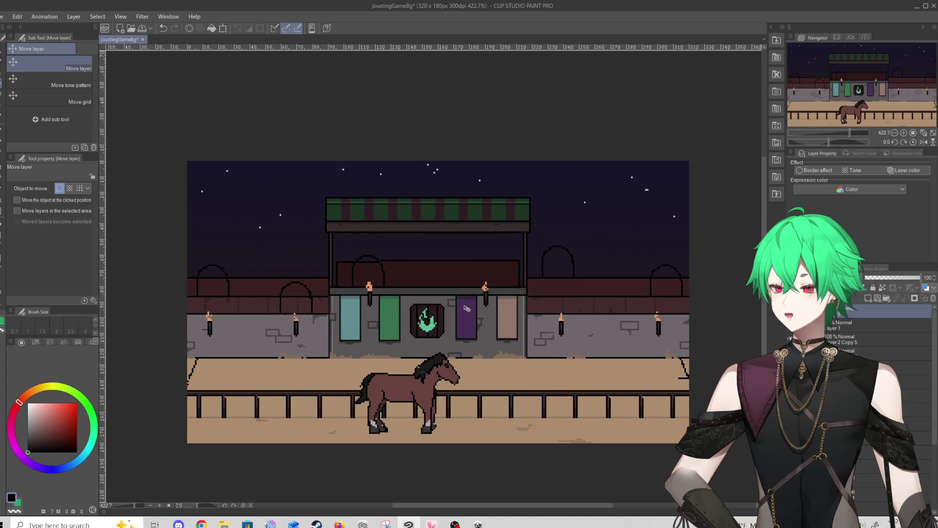
pyautogui.scroll(2, 467, 309)
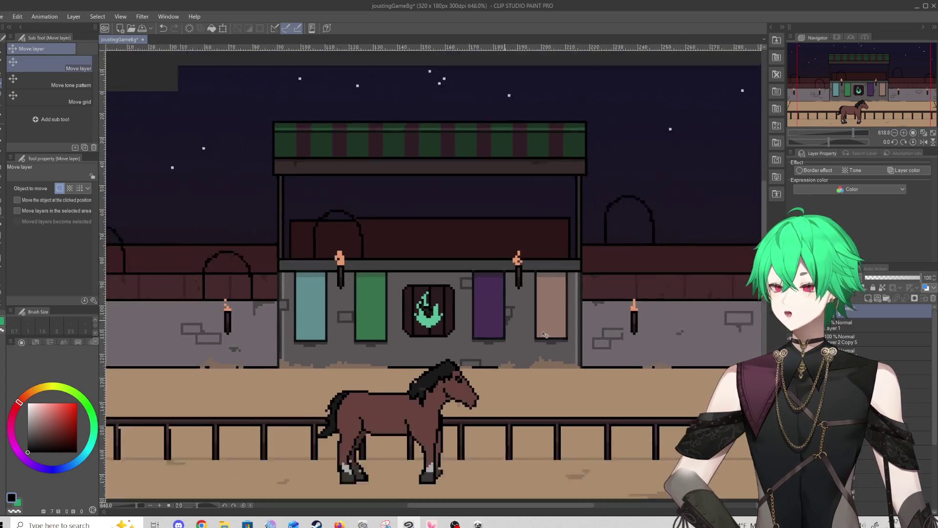
pyautogui.scroll(-2, 540, 334)
pyautogui.scroll(3, 273, 395)
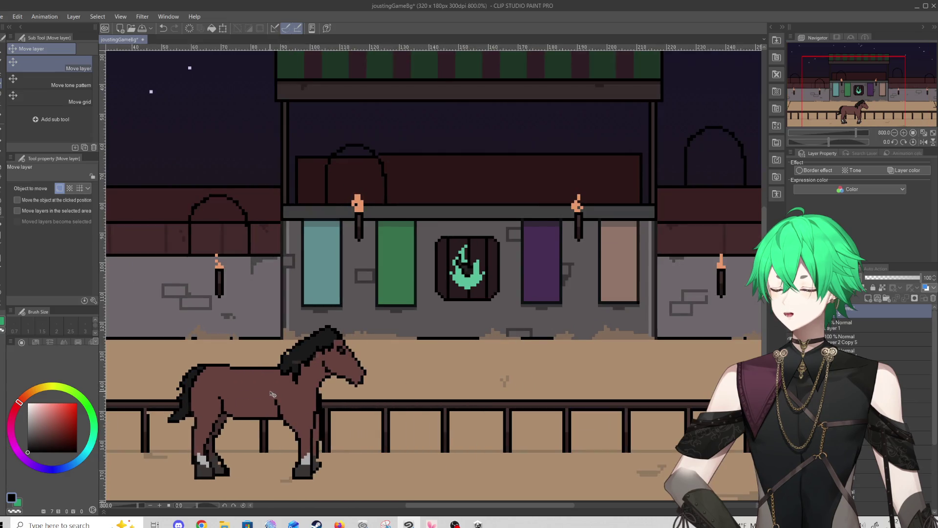
pyautogui.scroll(3, 419, 267)
pyautogui.scroll(-3, 419, 266)
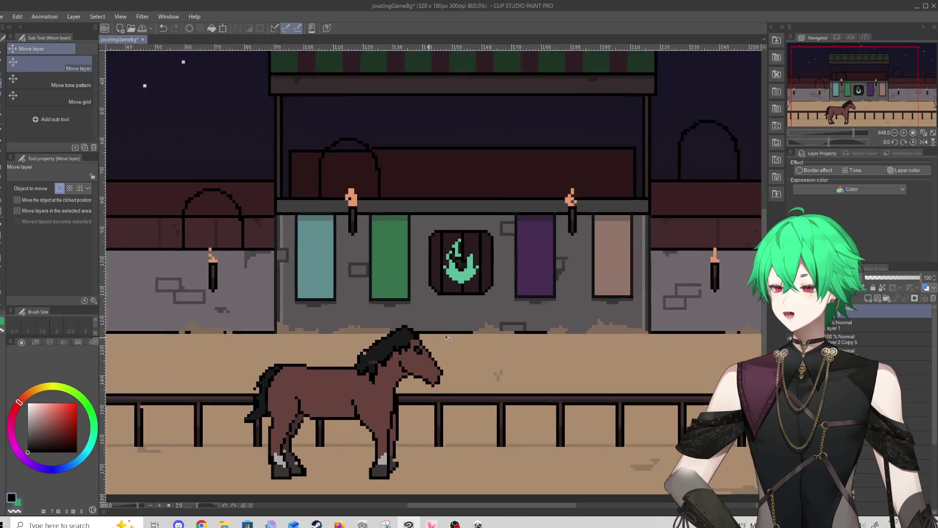
pyautogui.scroll(2, 460, 313)
pyautogui.scroll(-5, 425, 267)
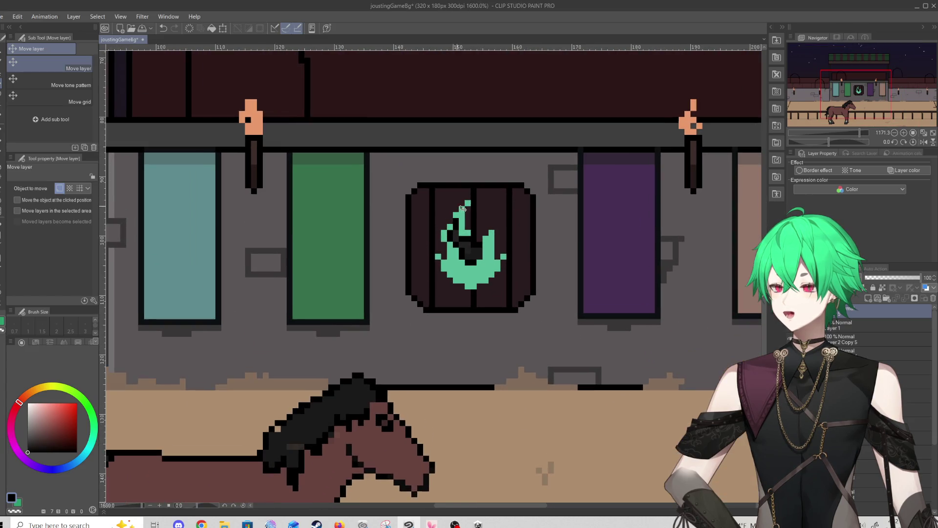
pyautogui.scroll(3, 441, 309)
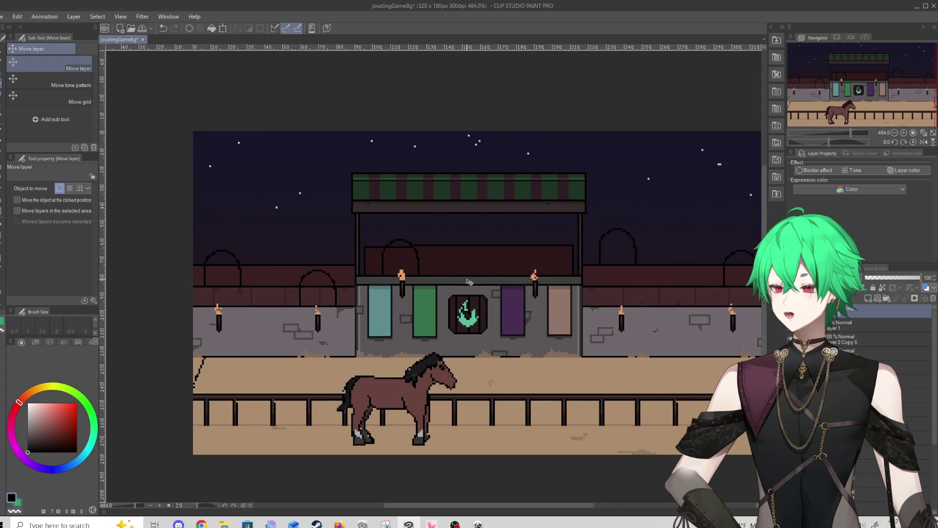
# Move the horse back near the arena's left edge in front of the fence
pyautogui.moveTo(384, 396); pyautogui.dragTo(249, 397)
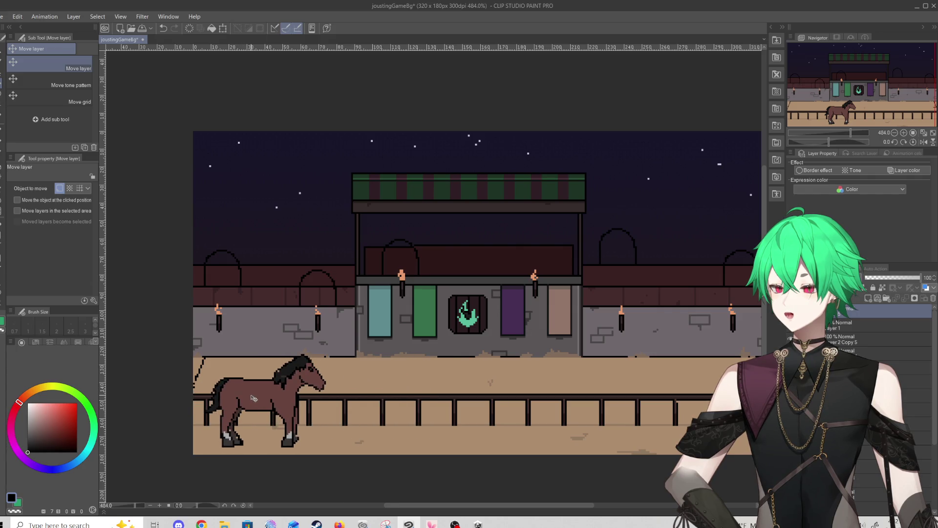
pyautogui.scroll(-2, 343, 352)
pyautogui.scroll(3, 412, 312)
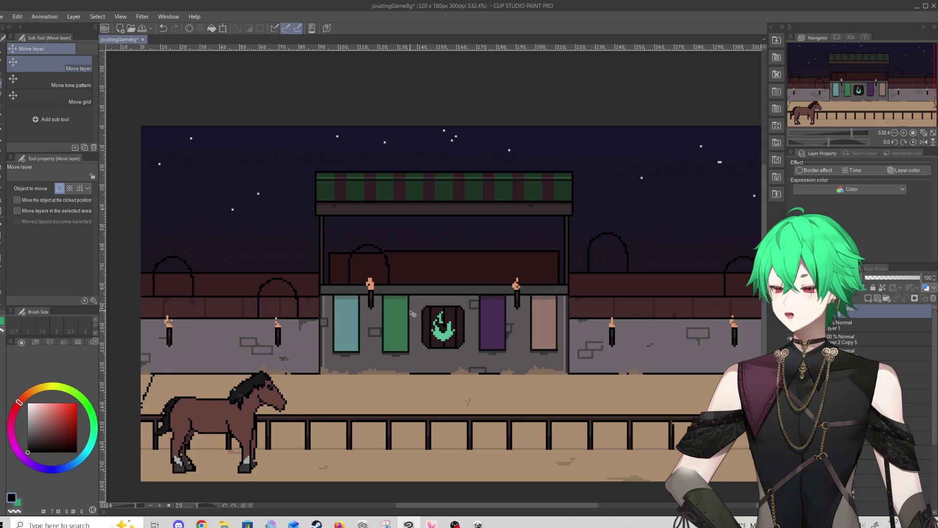
pyautogui.scroll(-2, 412, 313)
pyautogui.scroll(2, 412, 313)
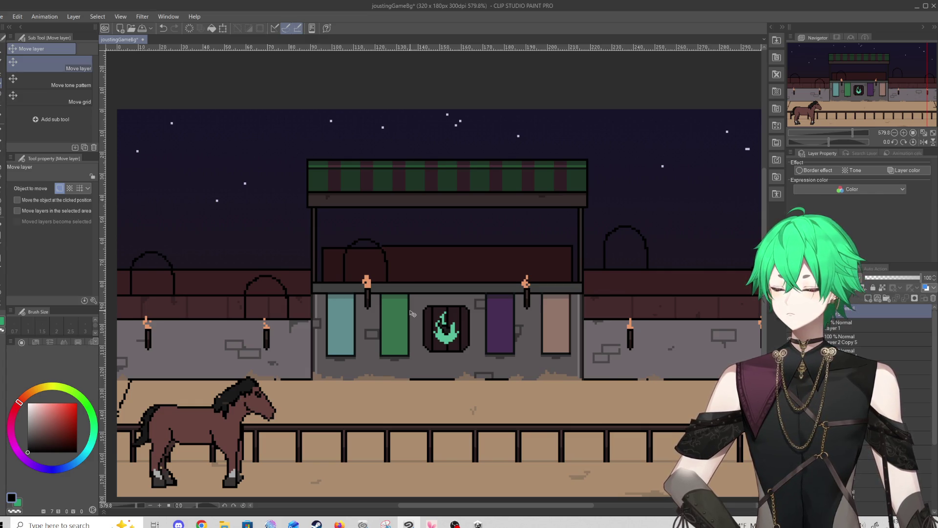
pyautogui.scroll(-1, 139, 467)
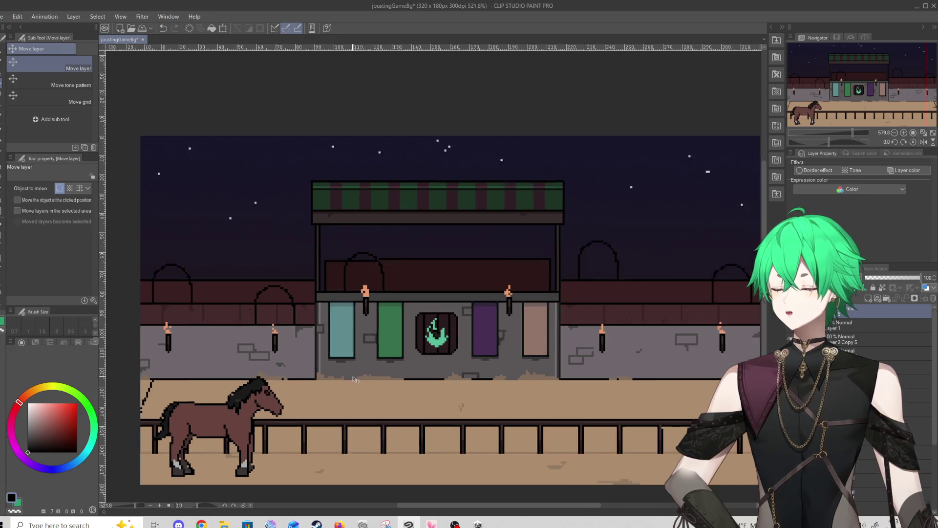
pyautogui.scroll(4, 306, 459)
pyautogui.scroll(2, 306, 460)
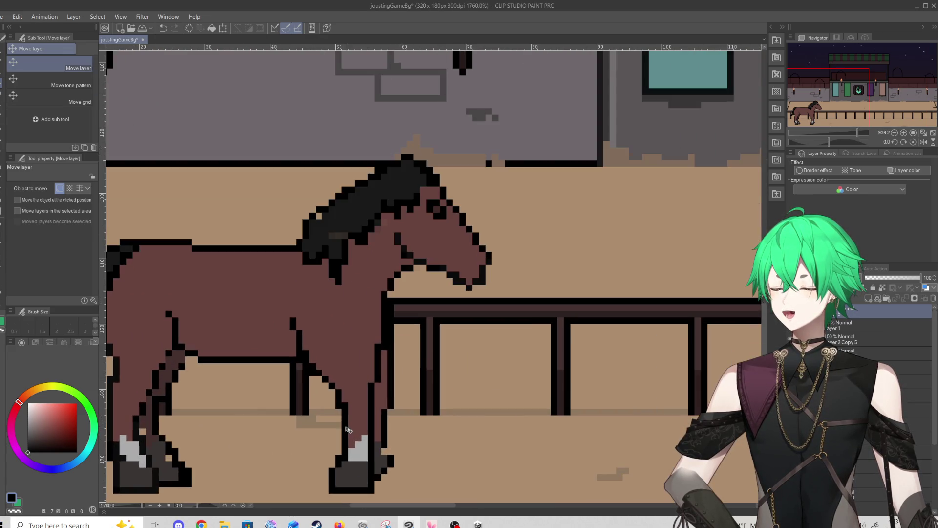
pyautogui.press('p')
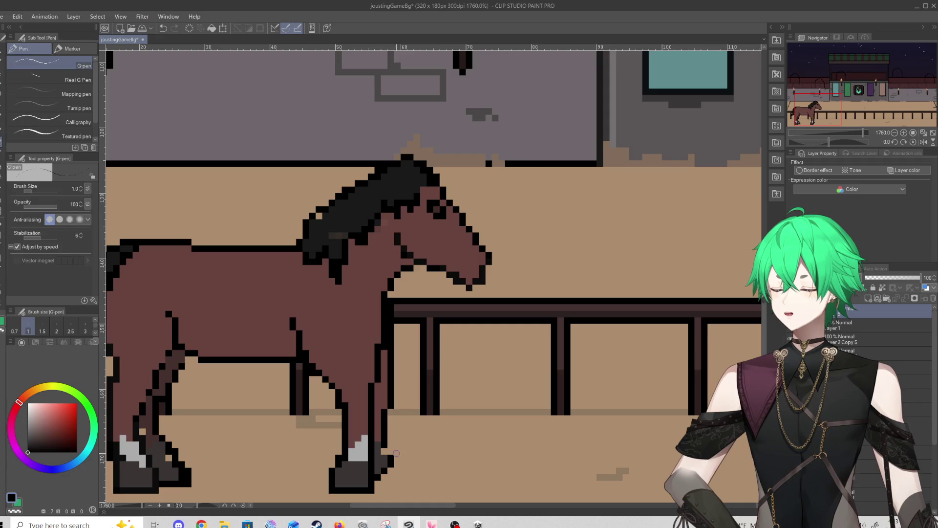
# Shift the horse layer slightly up along the fence
pyautogui.scroll(-2, 347, 347)
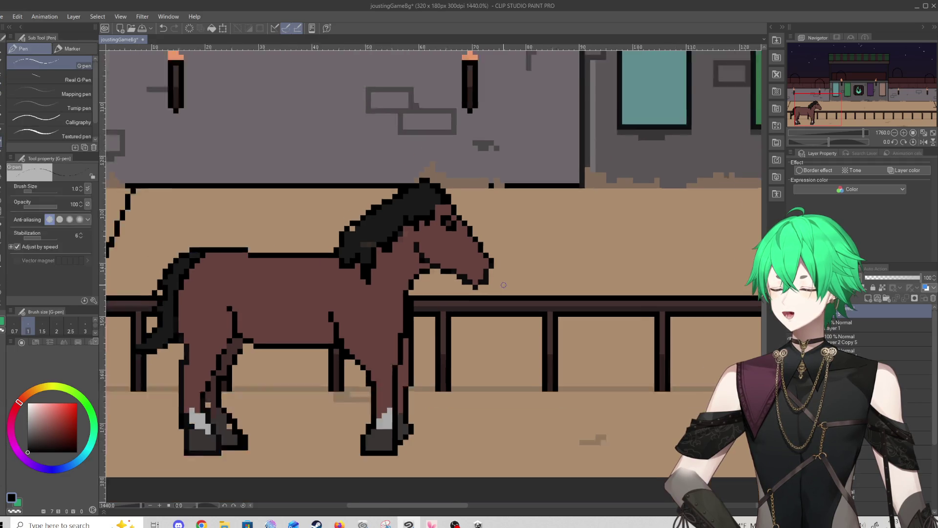
pyautogui.scroll(1, 348, 346)
pyautogui.scroll(-2, 347, 347)
pyautogui.scroll(1, 360, 305)
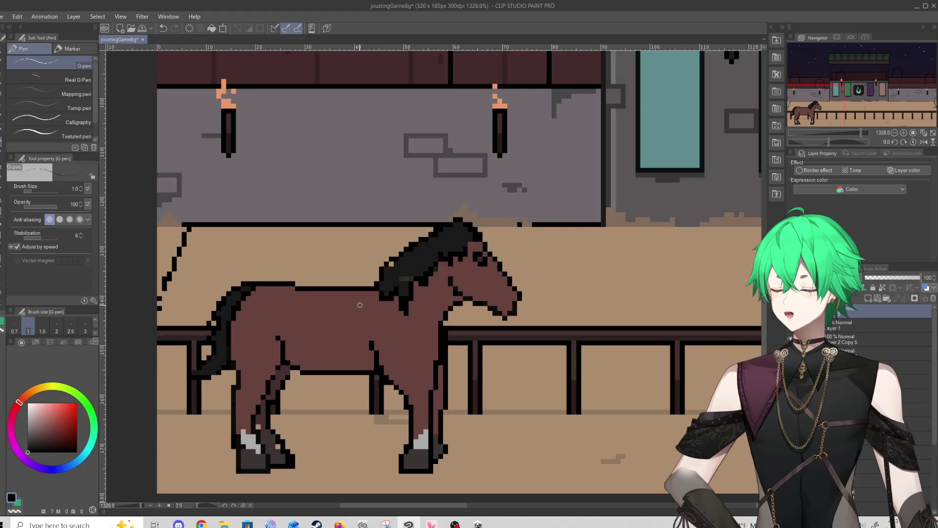
pyautogui.scroll(-4, 372, 325)
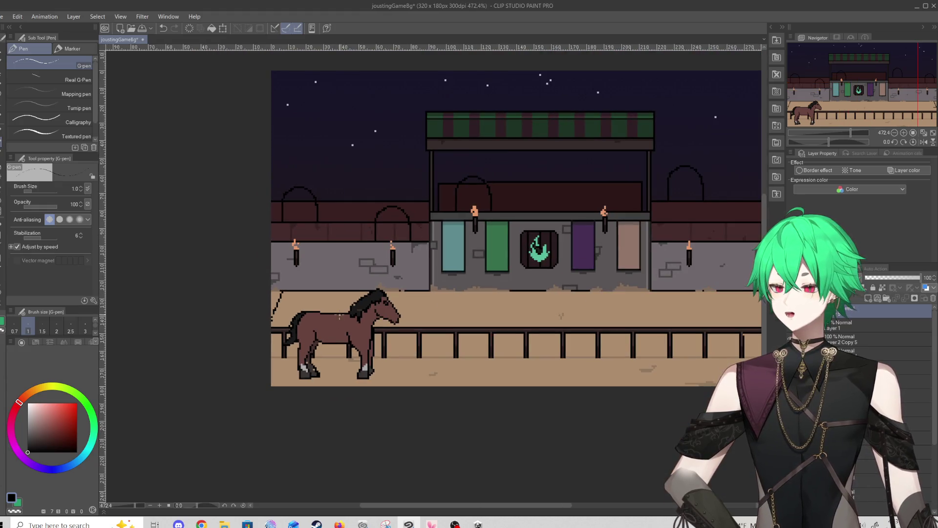
pyautogui.scroll(2, 484, 227)
pyautogui.scroll(-3, 484, 226)
pyautogui.scroll(3, 421, 227)
pyautogui.scroll(-1, 422, 227)
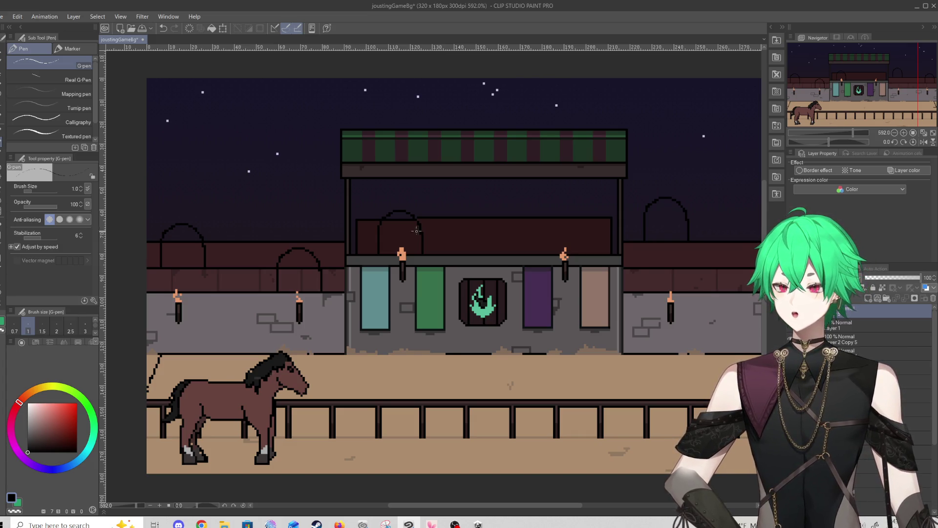
pyautogui.press('k')
pyautogui.moveTo(218, 413)
pyautogui.mouseDown()
pyautogui.moveTo(225, 342)
pyautogui.moveTo(214, 414)
pyautogui.mouseUp()
# Add a touch-up pixel near the horse's mouth with the pen
pyautogui.press('p')
pyautogui.scroll(-1, 214, 414)
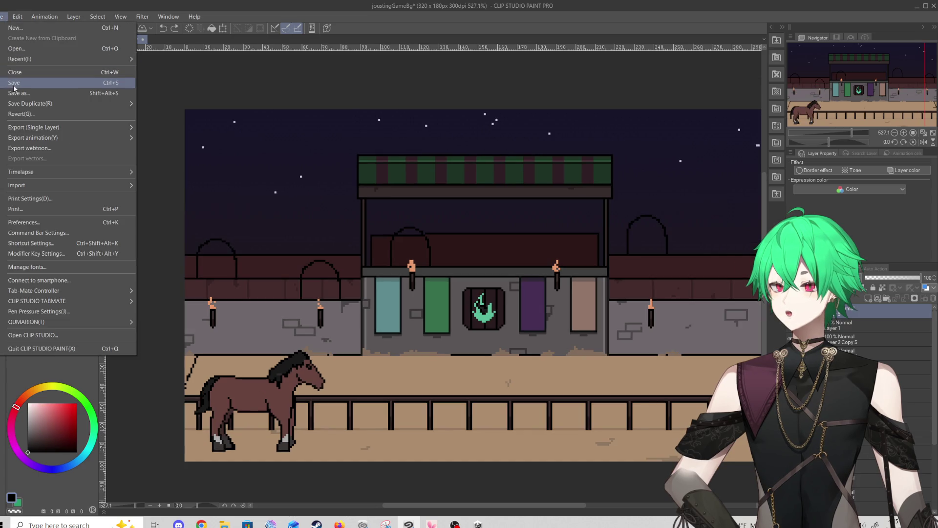
pyautogui.scroll(5, 199, 420)
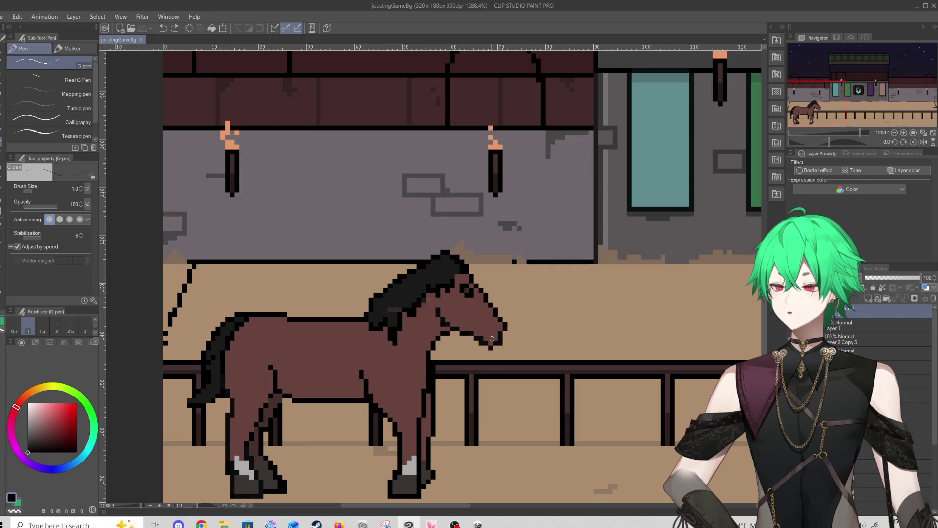
pyautogui.click(492, 338)
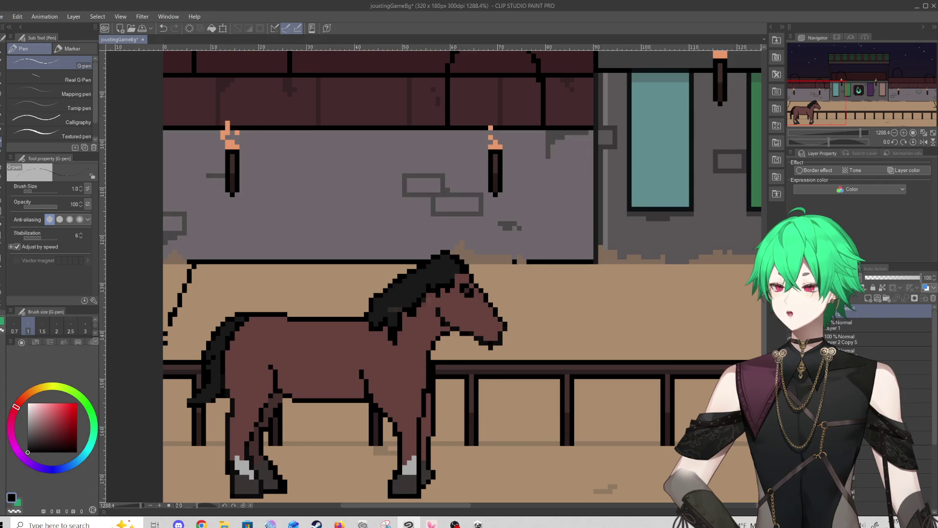
# Save joustingGameBg through File > Save
pyautogui.press('e')
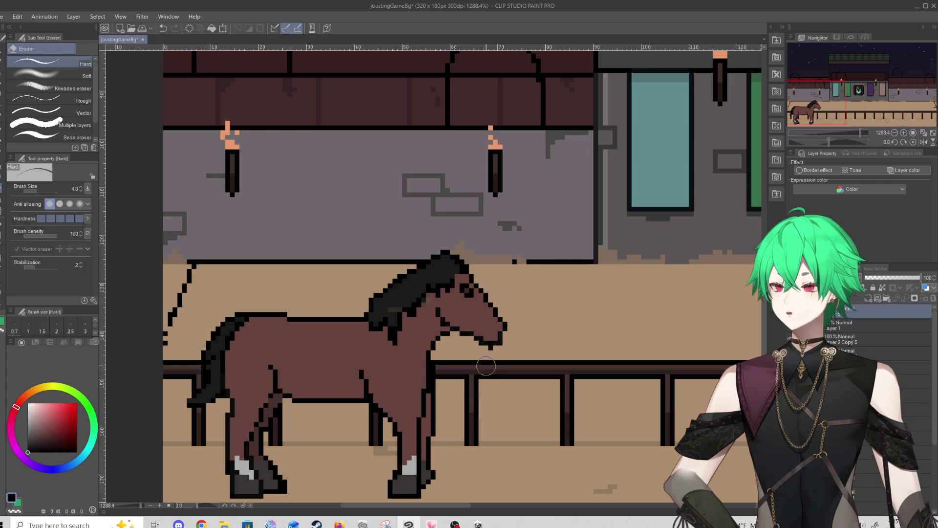
pyautogui.click(4, 16)
pyautogui.click(229, 292)
# Zoom in and out across the arena to check the horse before the fence
pyautogui.scroll(-8, 279, 320)
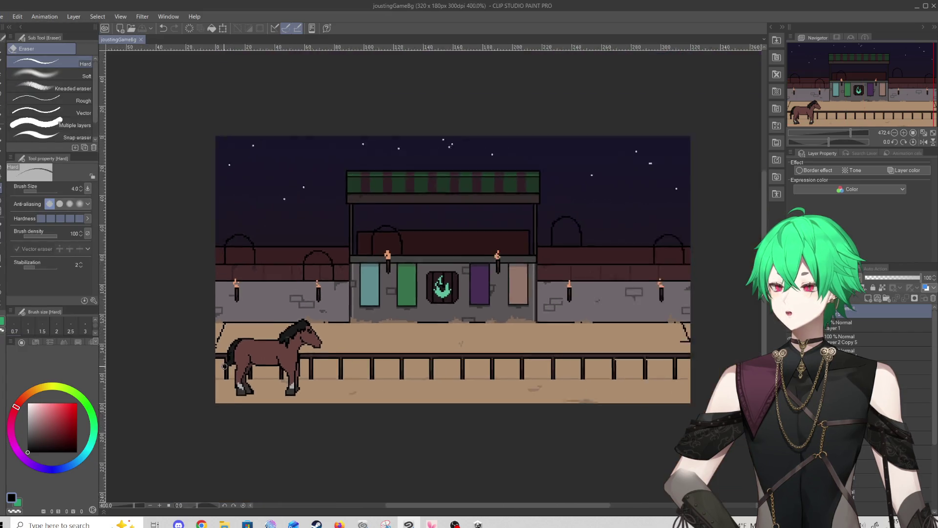
pyautogui.scroll(2, 323, 305)
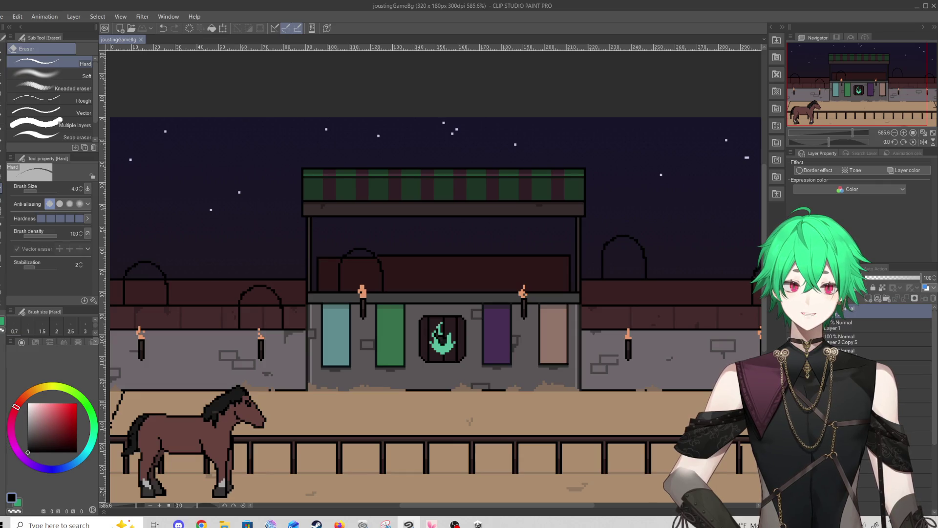
pyautogui.scroll(-1, 478, 367)
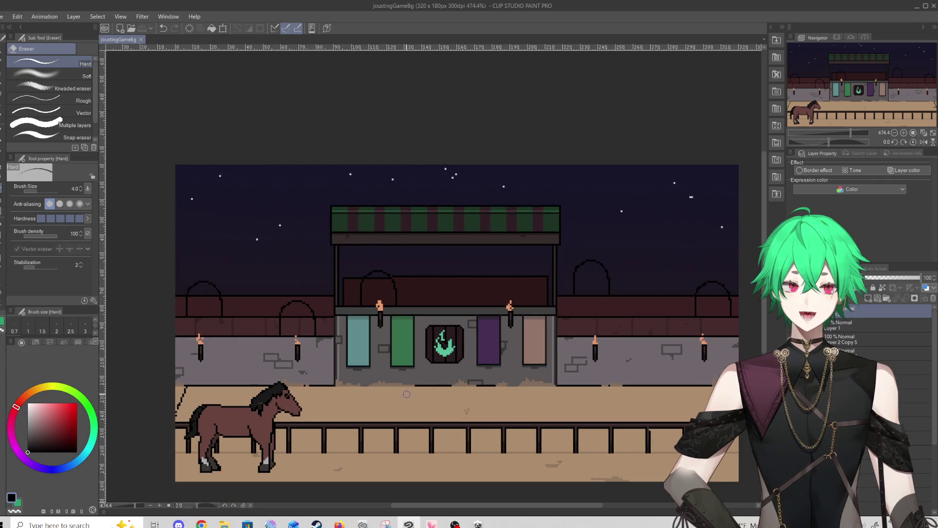
pyautogui.scroll(3, 219, 436)
pyautogui.scroll(-1, 210, 442)
pyautogui.scroll(3, 194, 451)
pyautogui.scroll(-5, 194, 451)
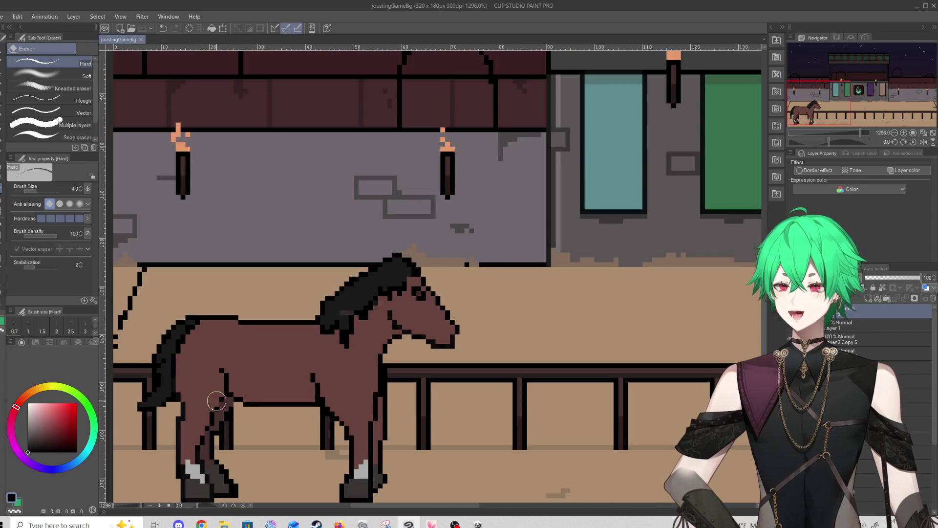
pyautogui.scroll(-1, 276, 434)
pyautogui.scroll(3, 129, 454)
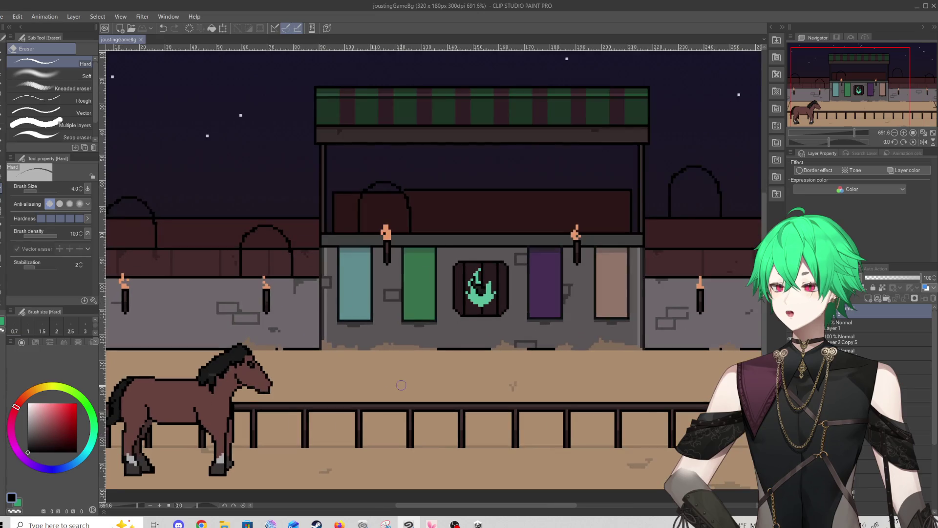
pyautogui.scroll(4, 182, 439)
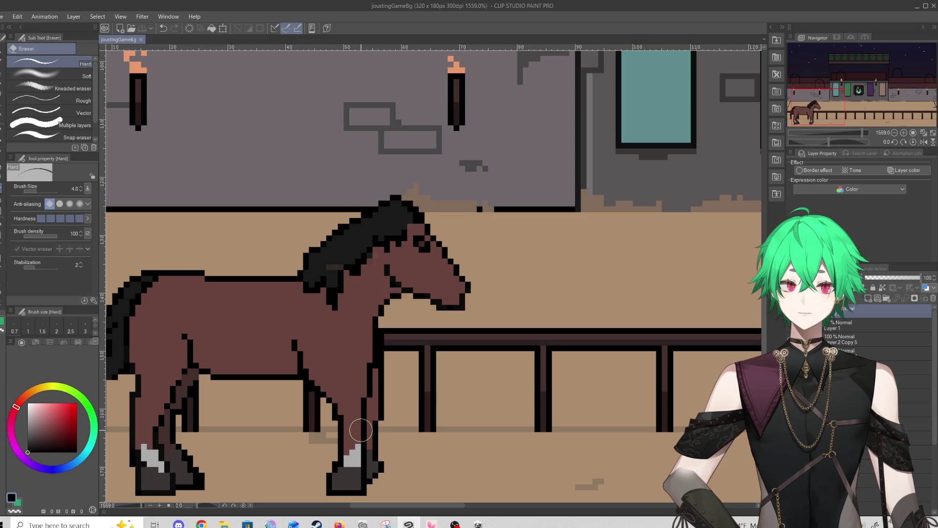
pyautogui.scroll(-2, 281, 367)
pyautogui.scroll(-4, 281, 367)
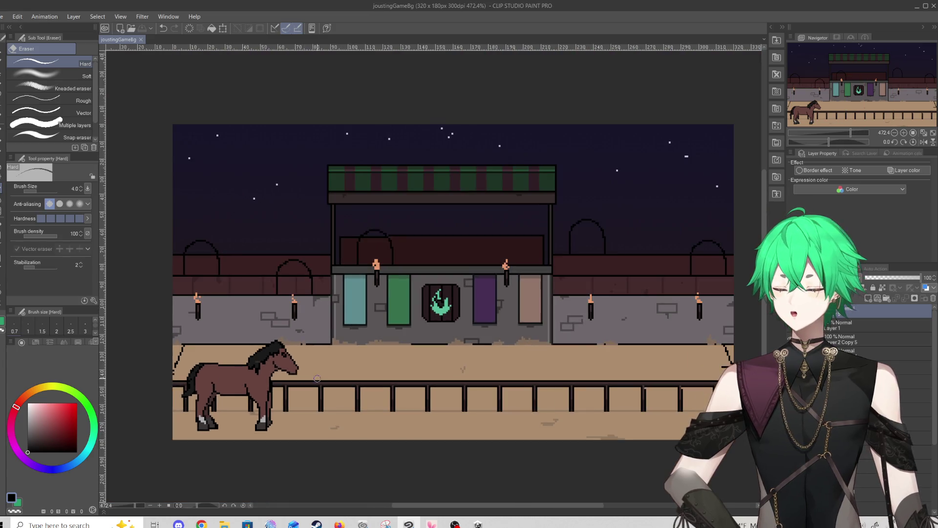
pyautogui.scroll(3, 428, 306)
pyautogui.scroll(-1, 428, 306)
pyautogui.scroll(2, 444, 303)
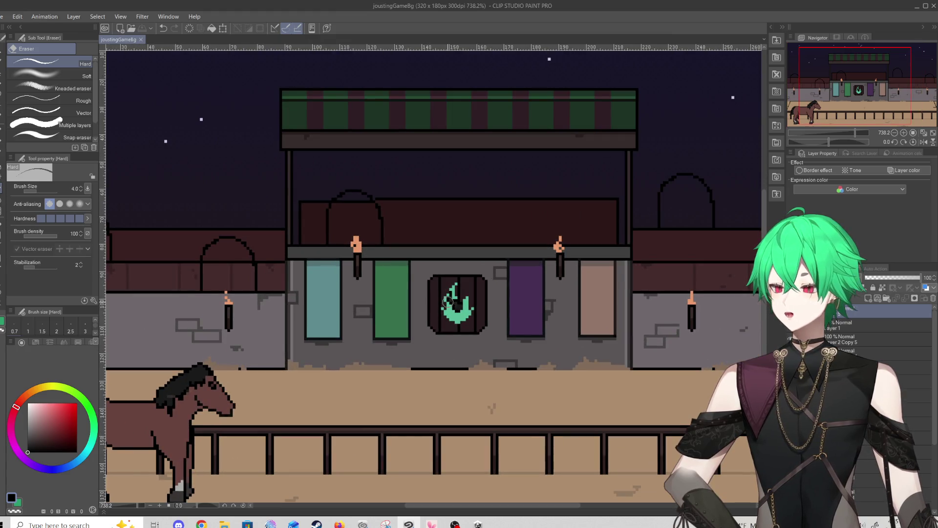
pyautogui.scroll(-4, 420, 315)
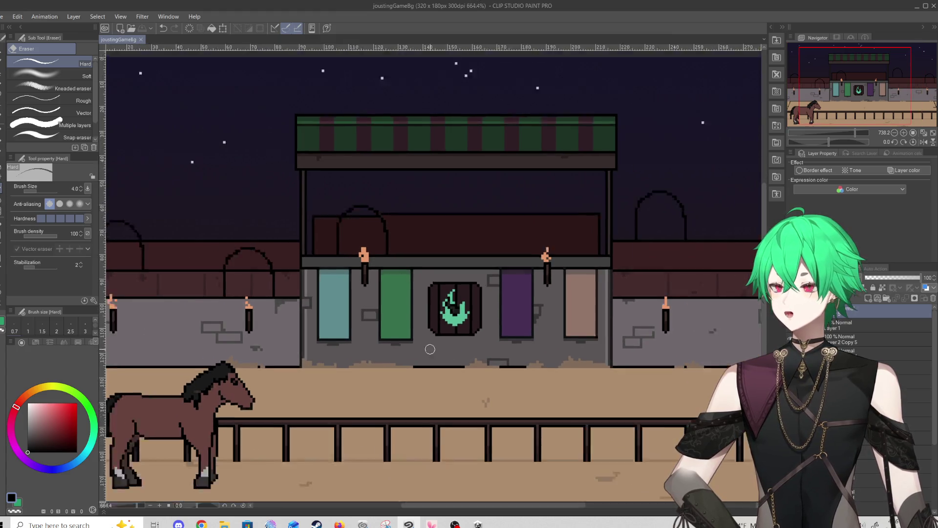
pyautogui.scroll(2, 269, 382)
pyautogui.scroll(4, 268, 382)
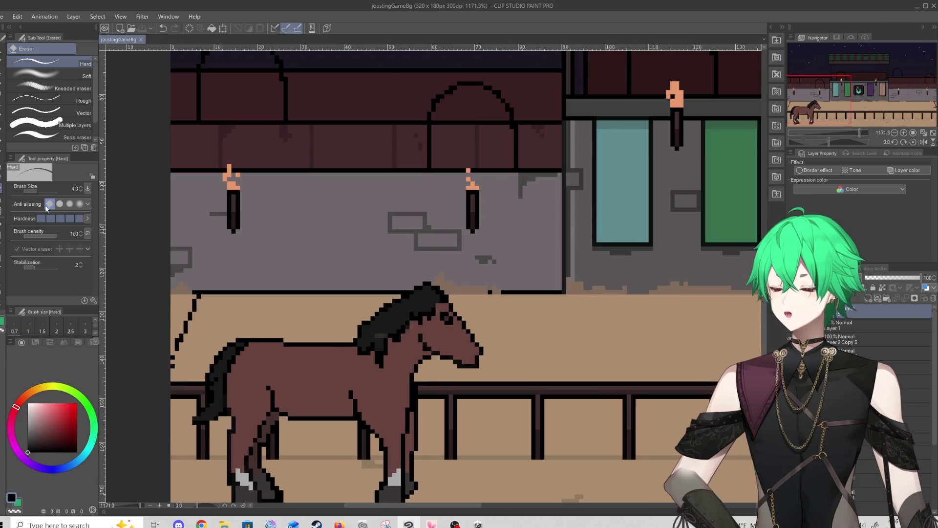
pyautogui.press('p')
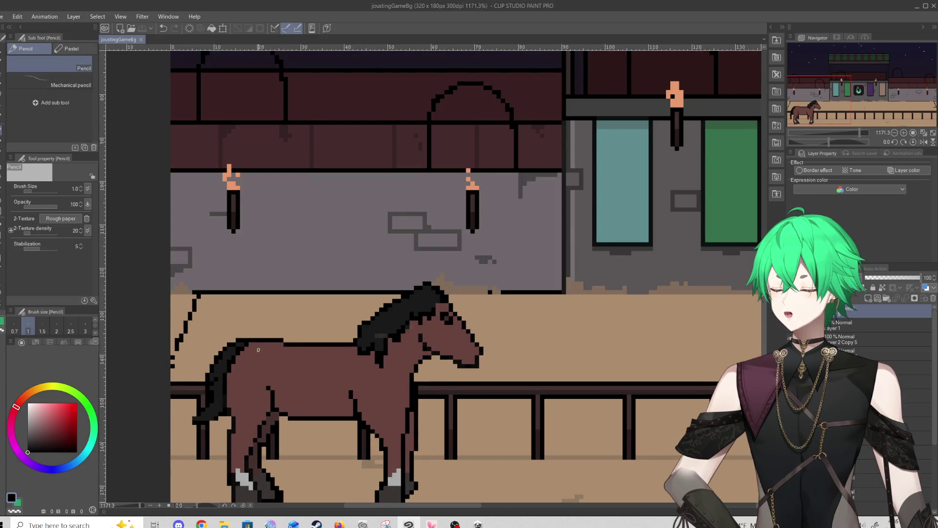
# Place and undo a test pixel, then draw trial saddle lines on the horse's body
pyautogui.click(298, 343)
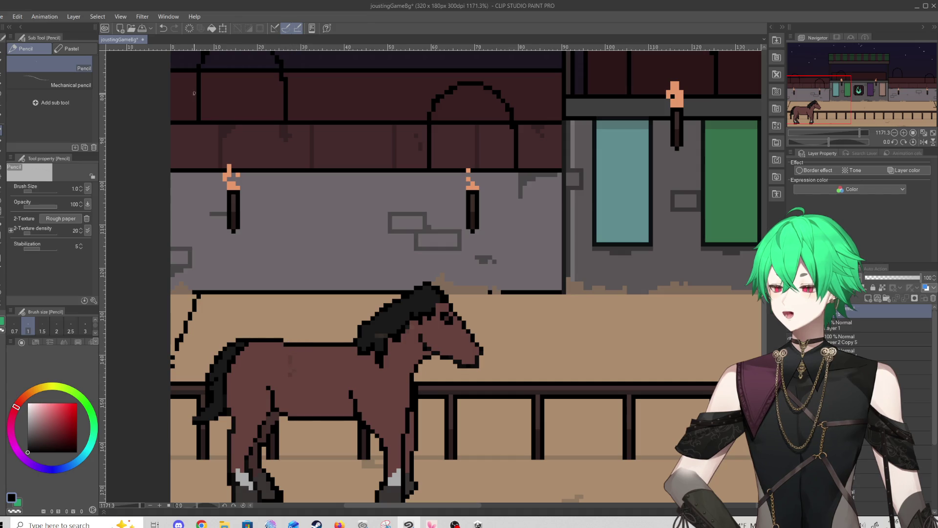
pyautogui.hotkey('ctrl', 'z')
pyautogui.click(1, 143)
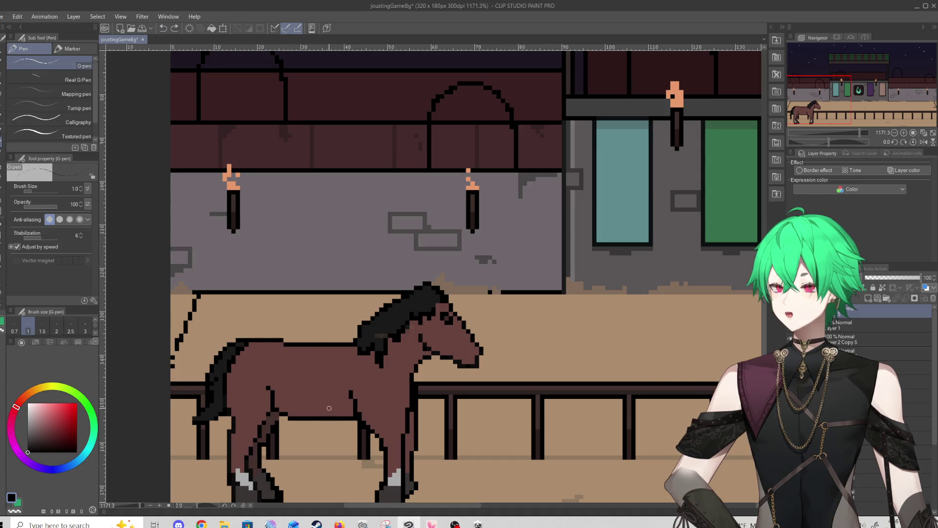
pyautogui.moveTo(294, 364)
pyautogui.mouseDown()
pyautogui.moveTo(283, 439)
pyautogui.moveTo(361, 405)
pyautogui.moveTo(298, 395)
pyautogui.moveTo(339, 393)
pyautogui.moveTo(345, 341)
pyautogui.mouseUp()
pyautogui.moveTo(267, 317)
pyautogui.mouseDown()
pyautogui.moveTo(257, 318)
pyautogui.moveTo(242, 375)
pyautogui.moveTo(276, 365)
pyautogui.moveTo(298, 325)
pyautogui.moveTo(275, 318)
pyautogui.mouseUp()
# Undo the four saddle and back-line strokes to restore the plain horse
pyautogui.click(164, 28)
pyautogui.click(165, 29)
pyautogui.click(165, 29)
pyautogui.click(164, 29)
pyautogui.click(164, 28)
pyautogui.click(164, 28)
pyautogui.scroll(-5, 339, 272)
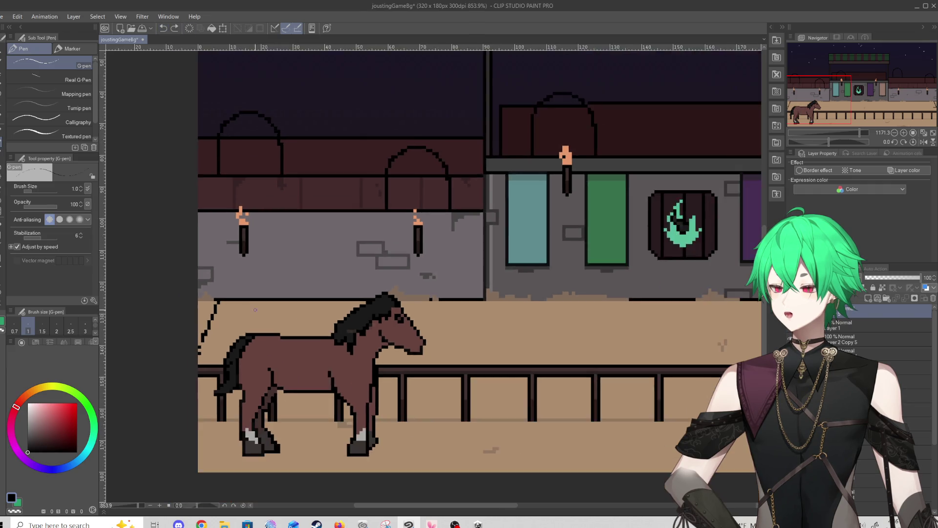
pyautogui.scroll(1, 338, 271)
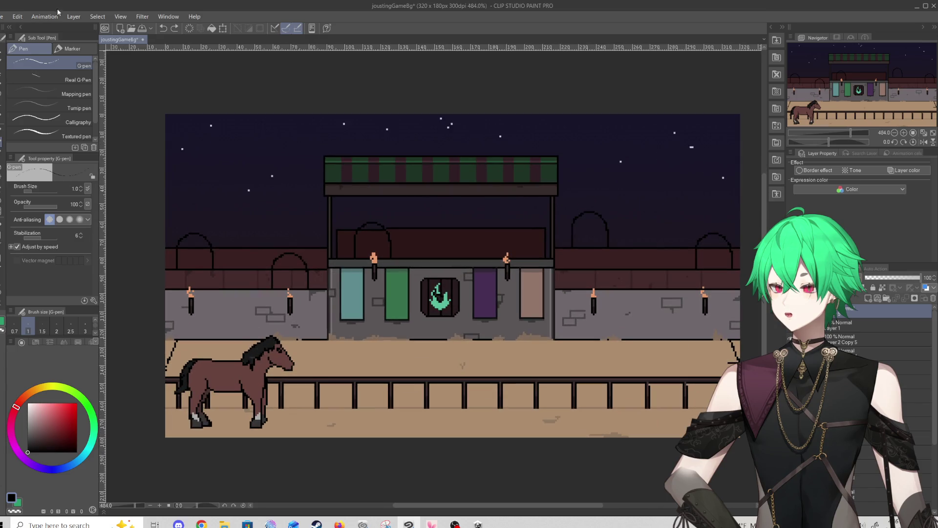
# Save the artwork with File > Save and close Clip Studio Paint
pyautogui.click(2, 16)
pyautogui.click(25, 76)
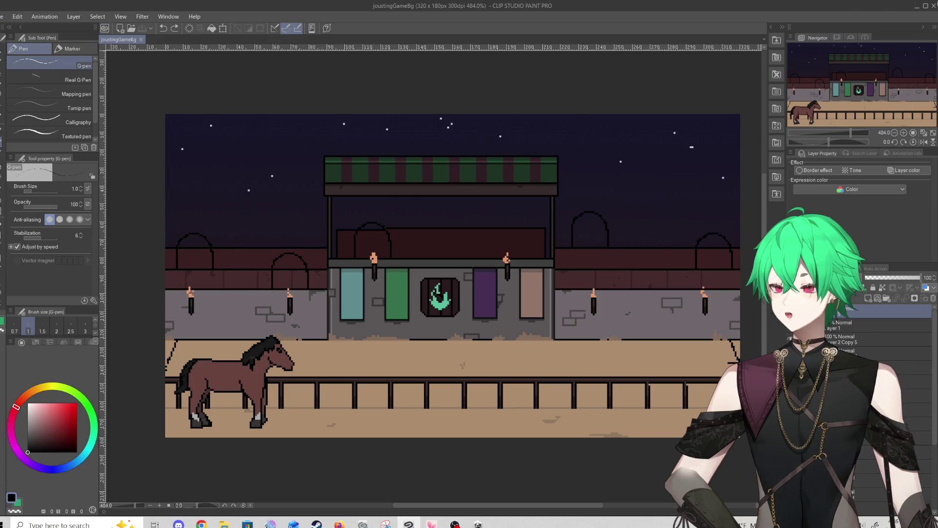
pyautogui.click(931, 8)
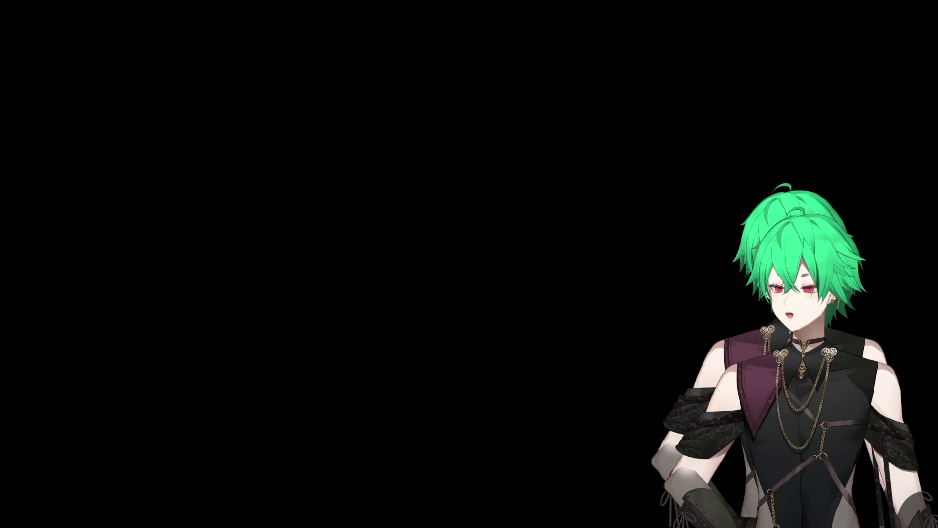